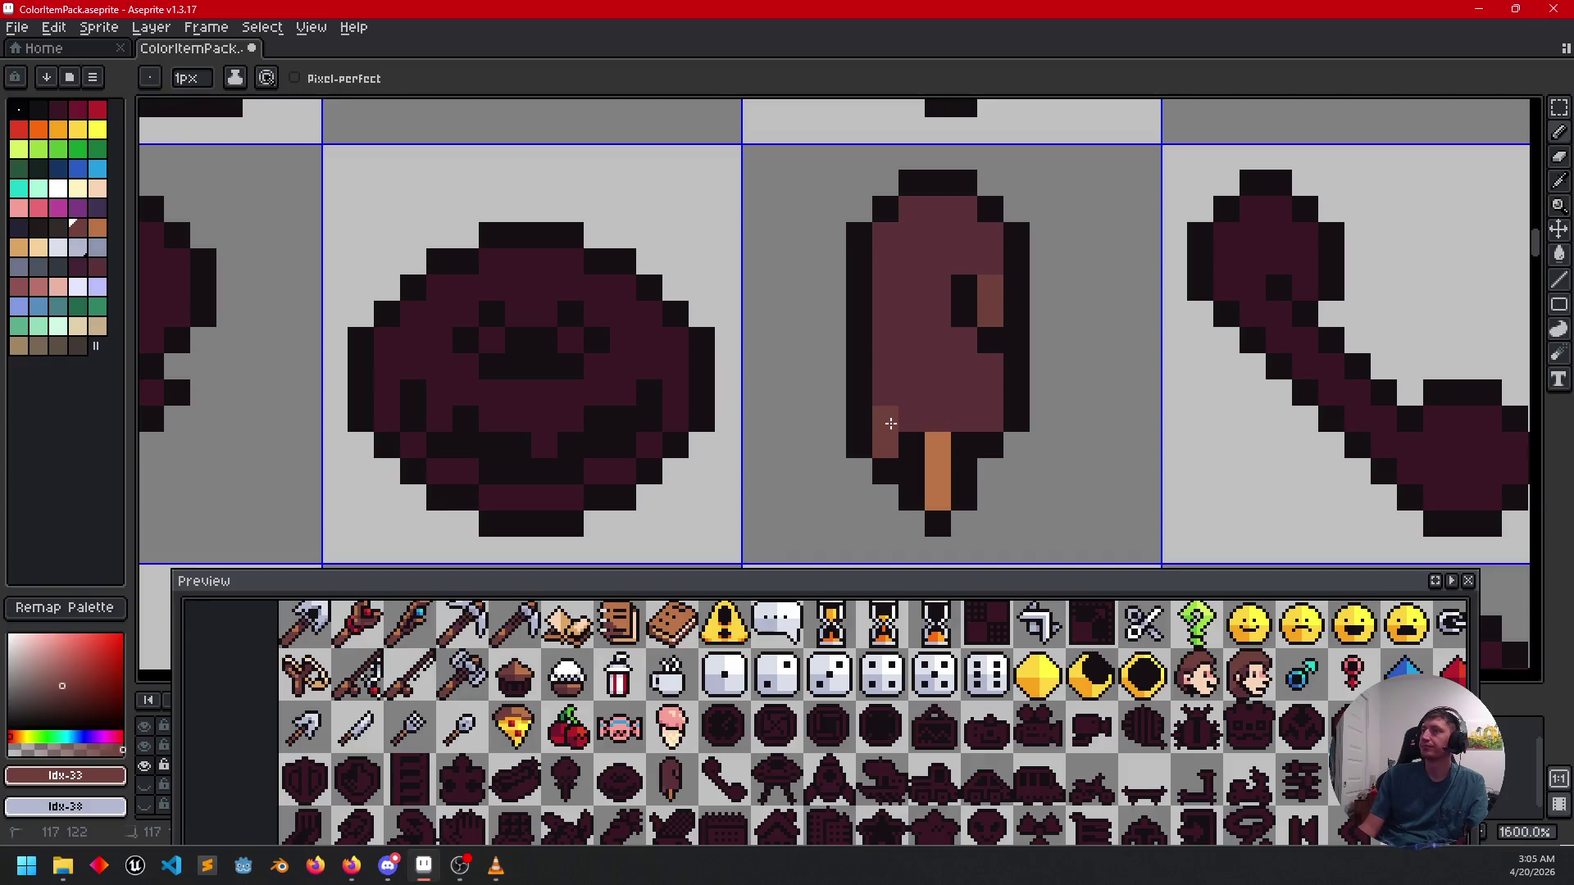
Add a lighter brown highlight to the popsicle and paint its stick pixels tan (Idx-35).
click(887, 371)
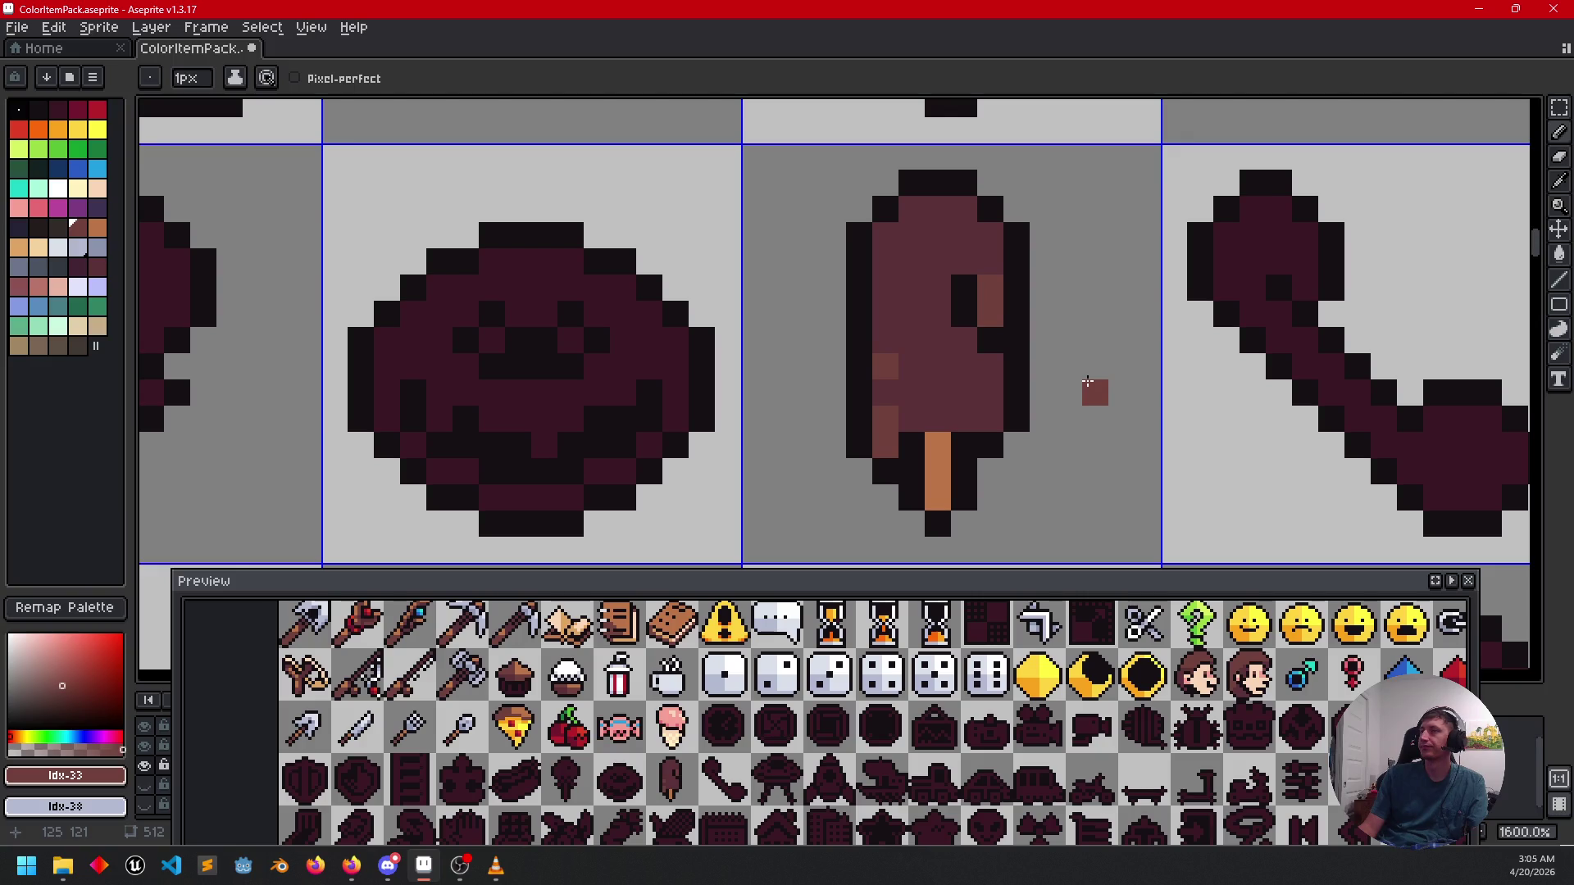
scroll(1053, 389, down, 1)
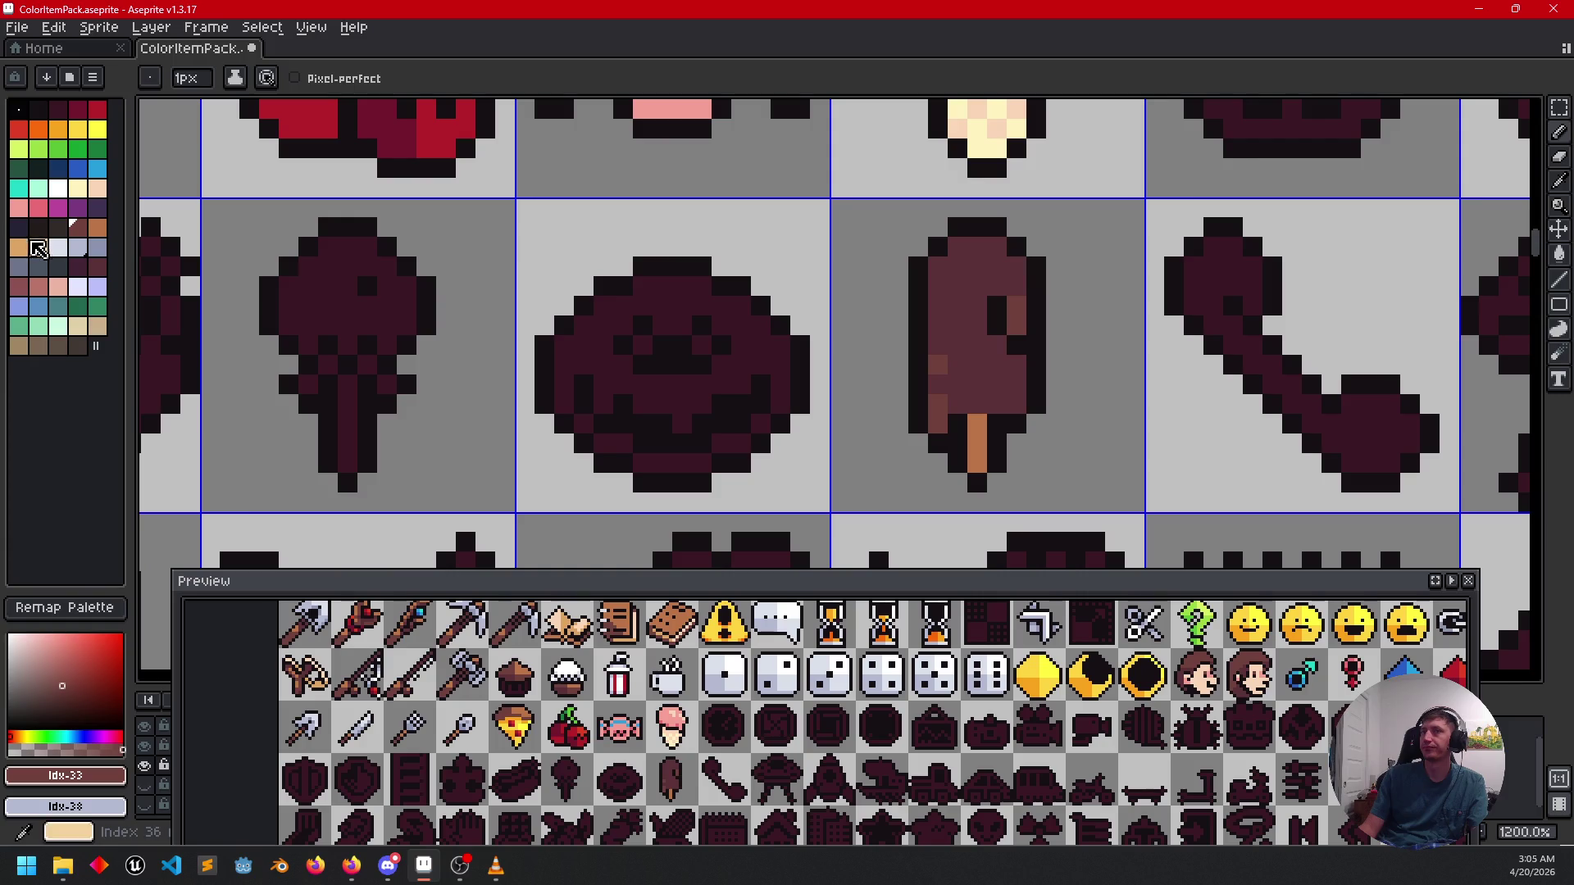
click(18, 247)
click(958, 443)
scroll(988, 430, up, 3)
key(ctrl+z)
click(1015, 450)
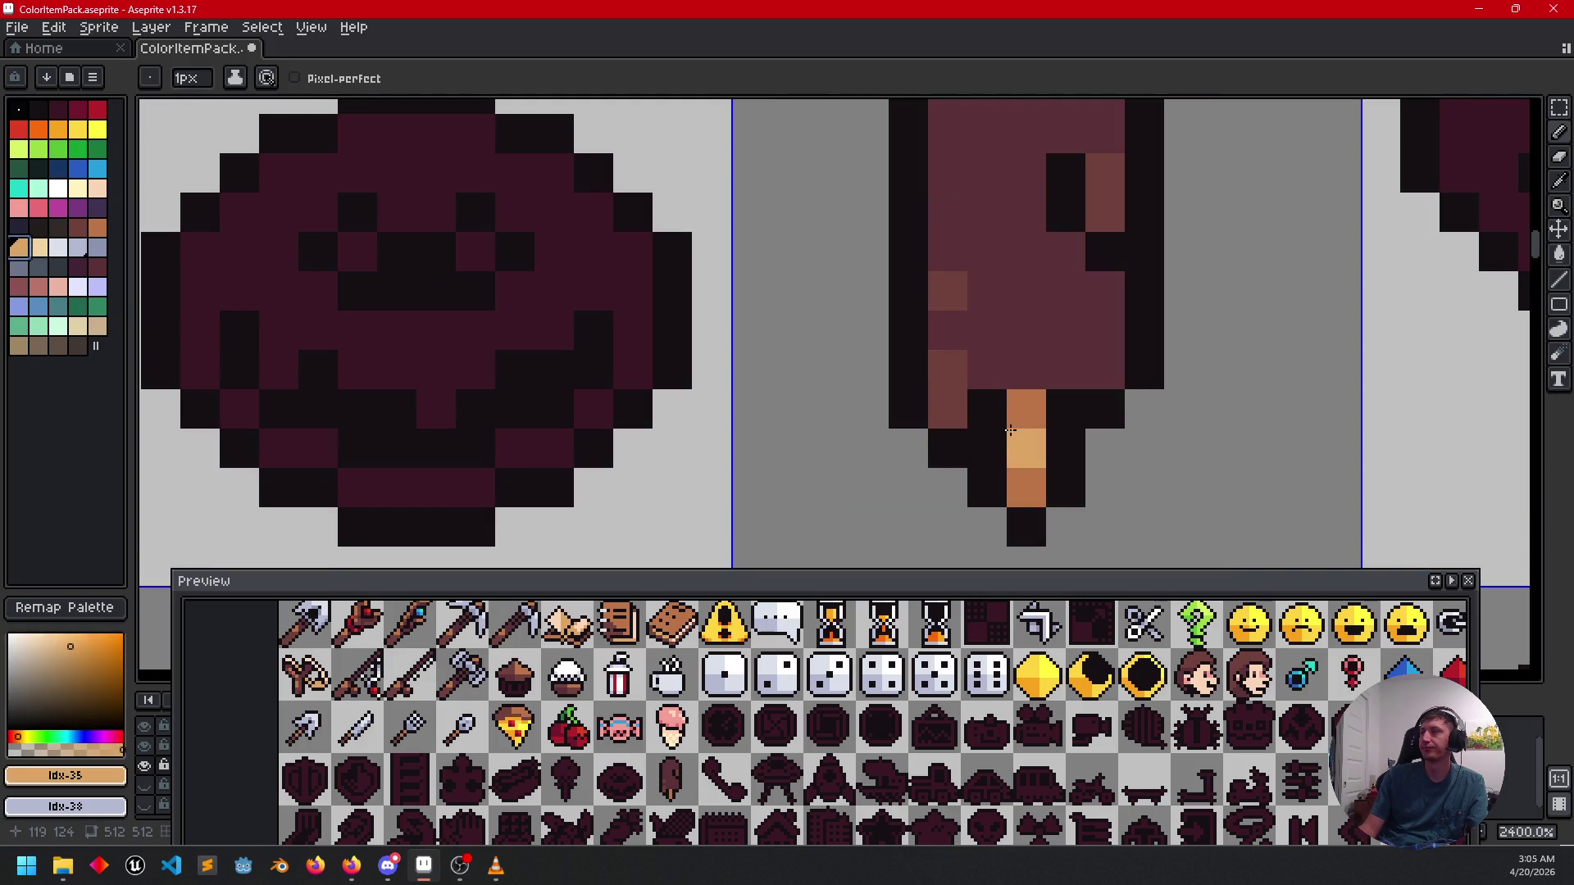
click(1021, 488)
scroll(1220, 446, down, 5)
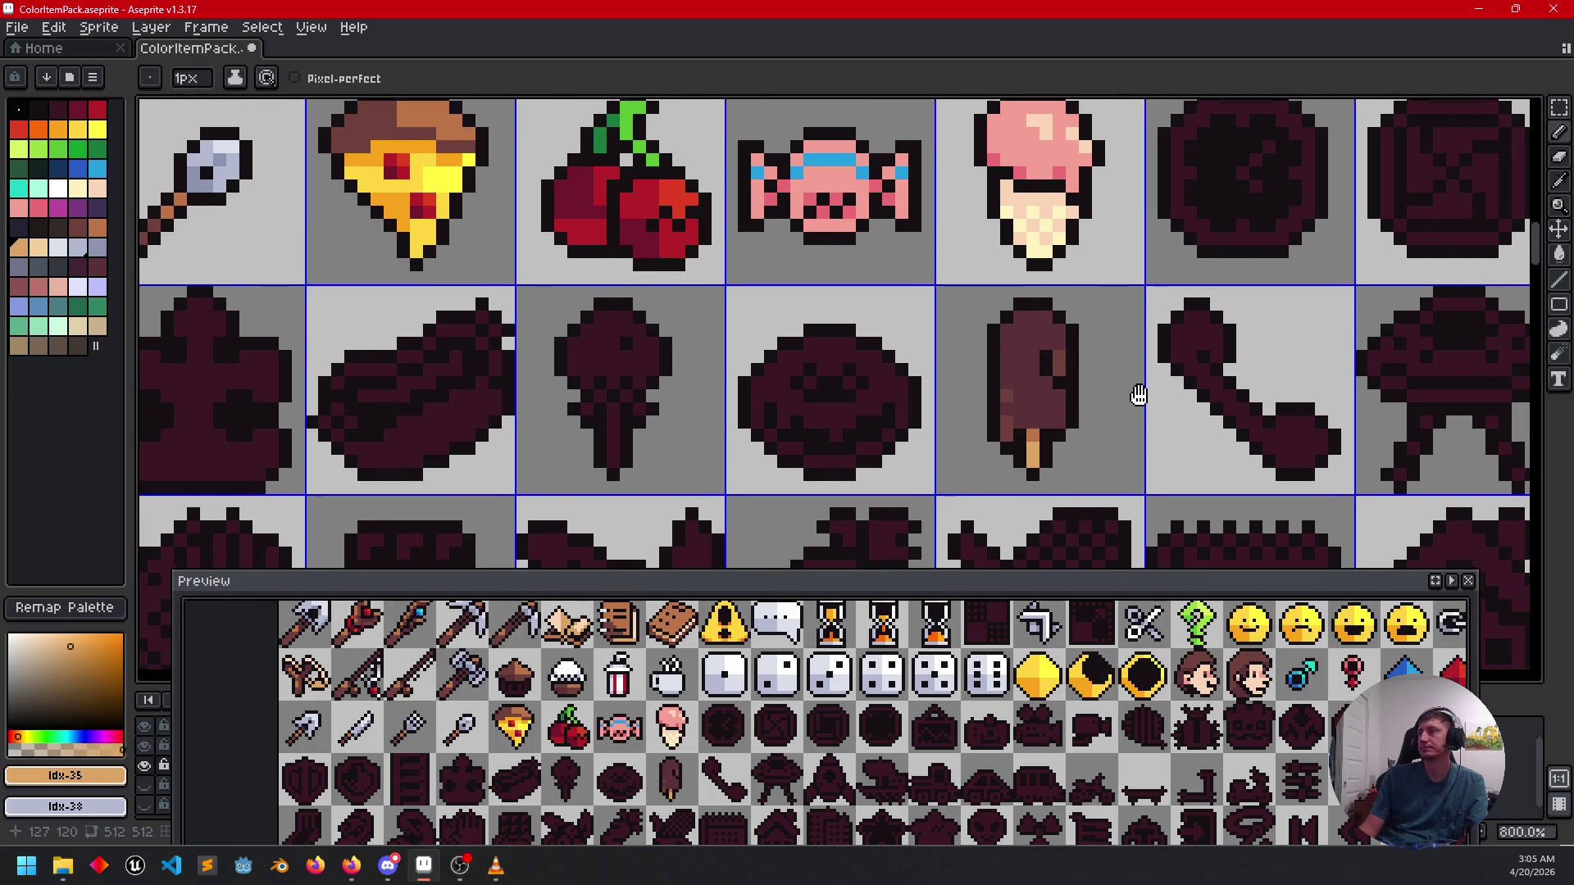
Shade the popsicle with dark maroon (Idx-43) pixels and a shadow strip down its body.
drag(1149, 395, 1028, 408)
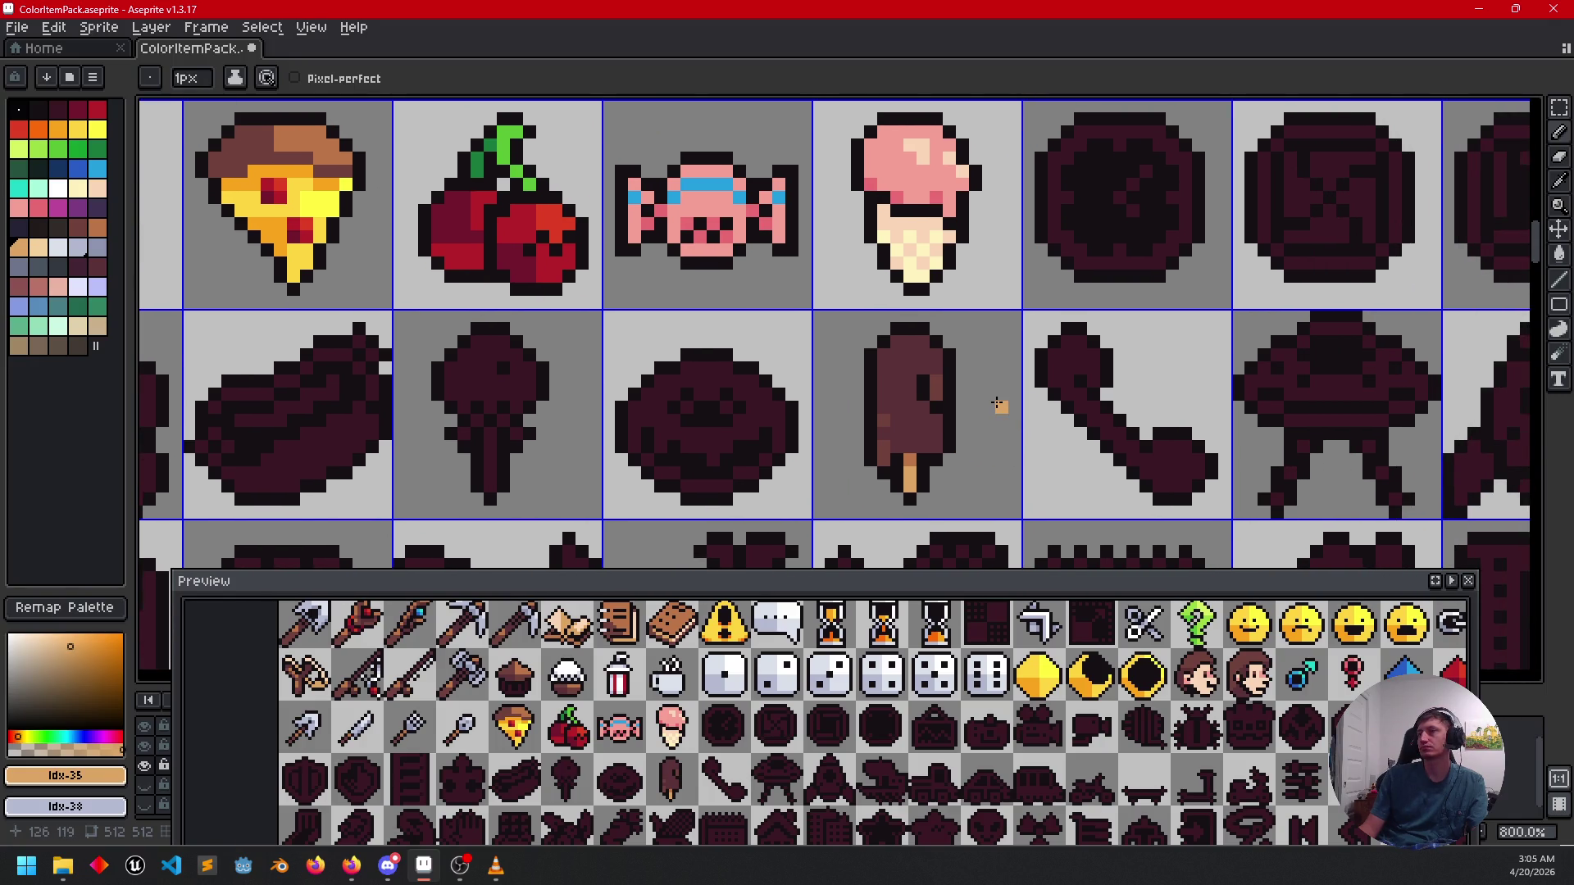
scroll(999, 404, up, 3)
drag(971, 393, 1062, 299)
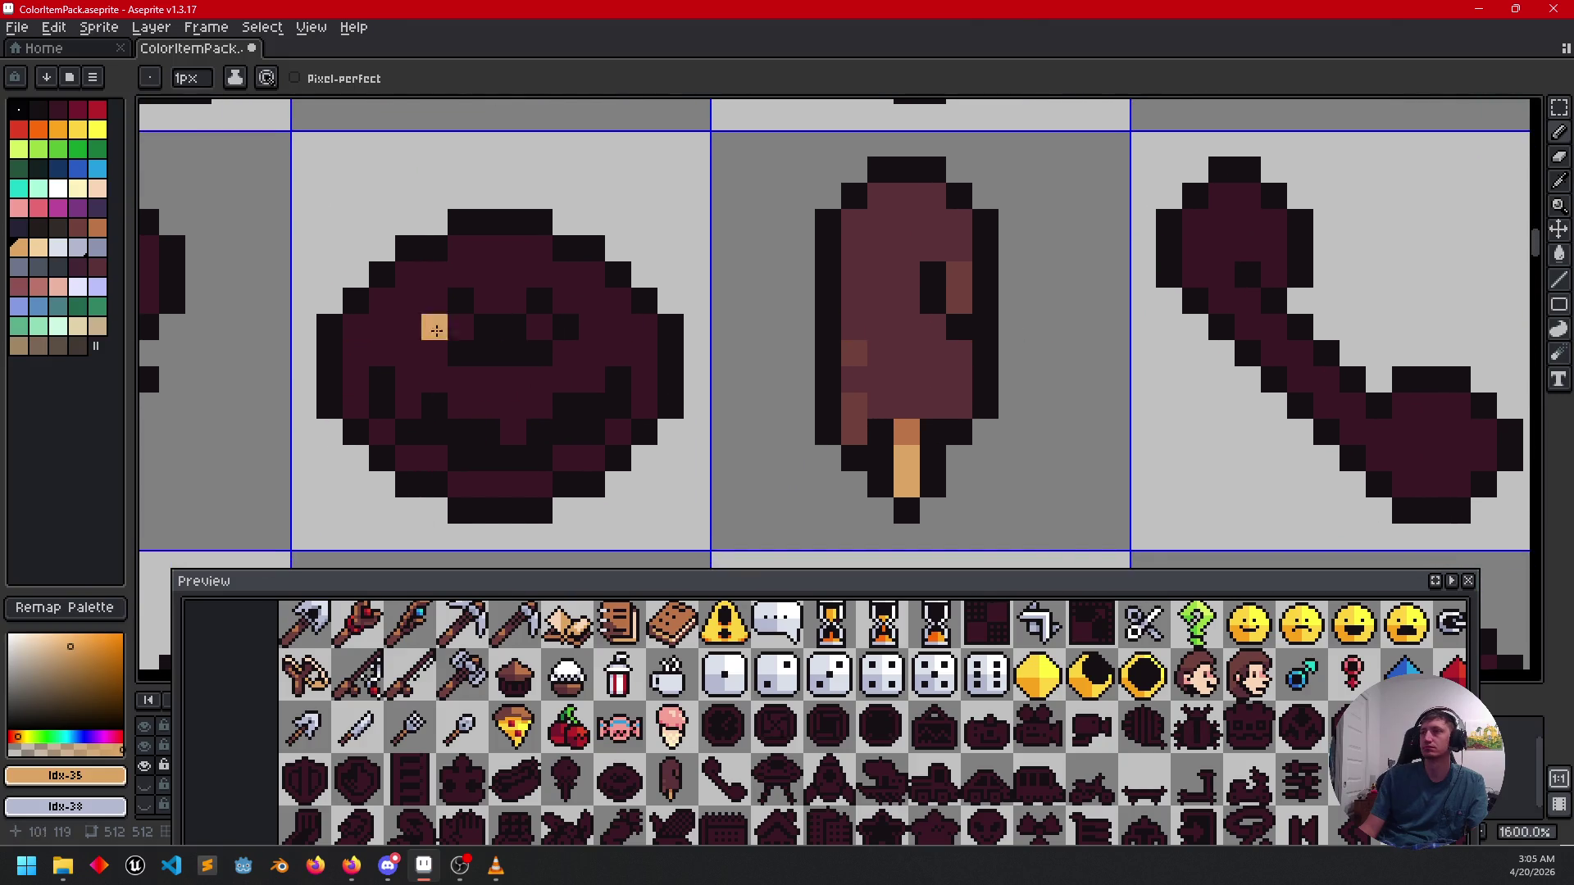
click(78, 267)
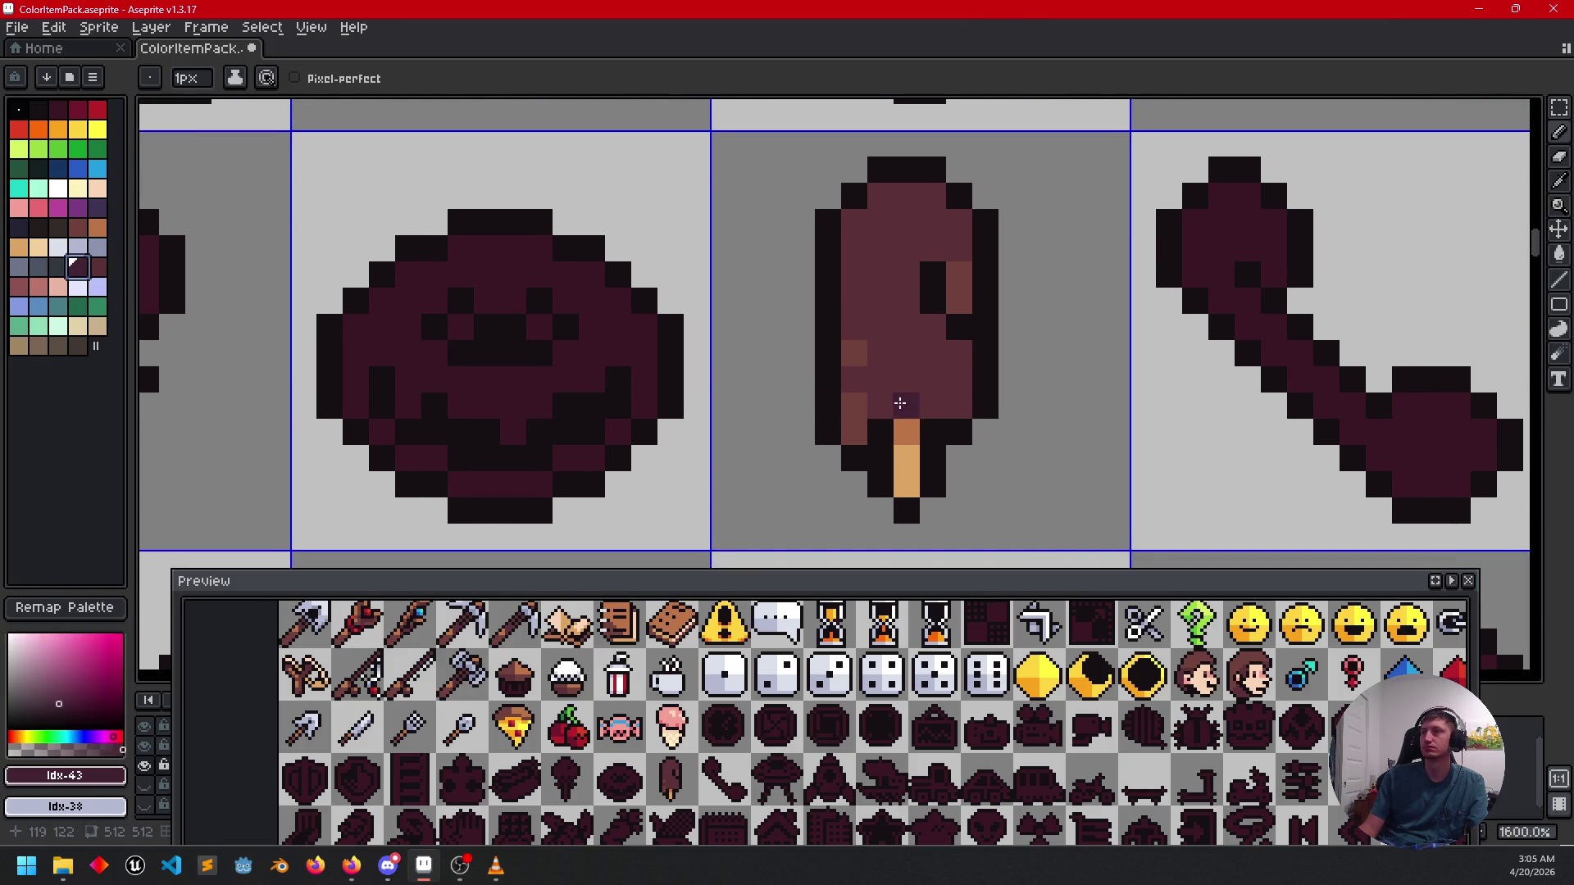
click(932, 327)
click(958, 352)
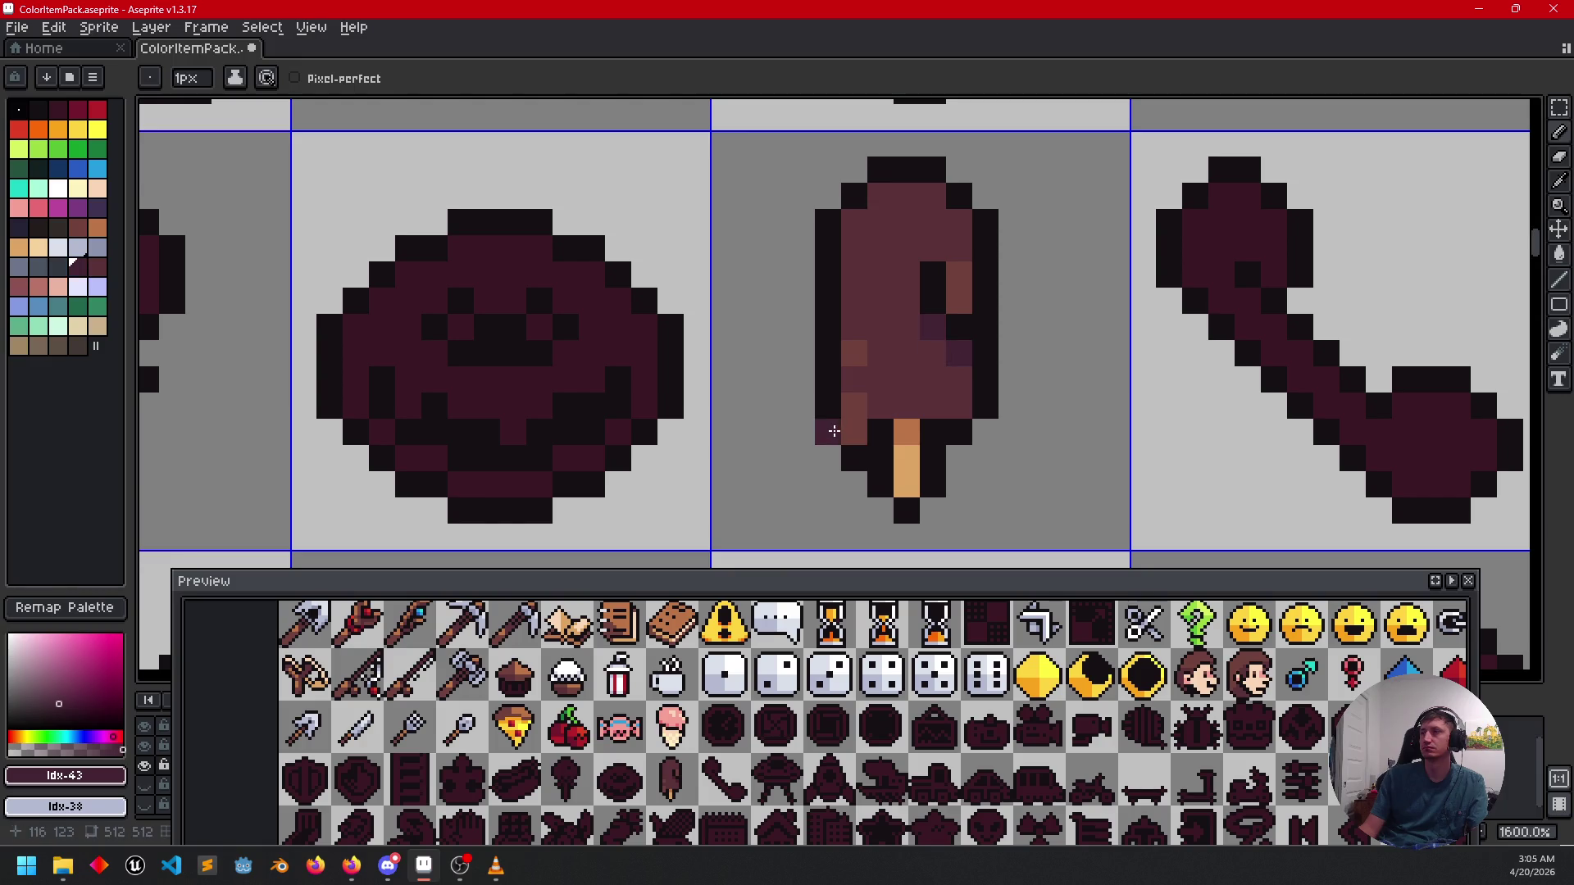
drag(880, 405, 880, 379)
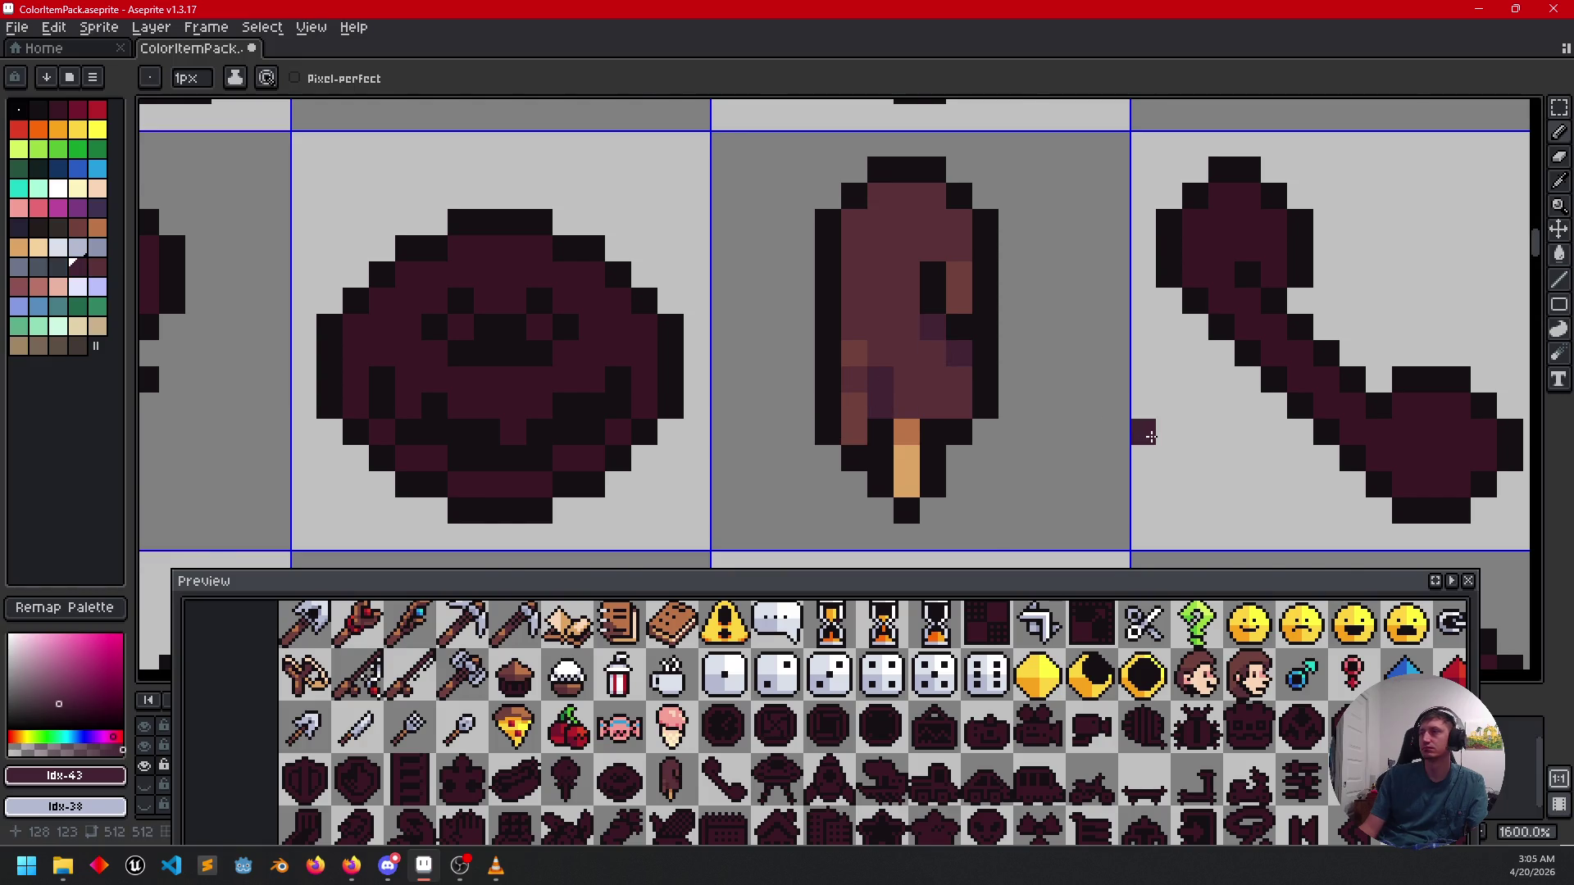
Pan and zoom around the sheet to review the shaded popsicle among its neighbouring icons.
scroll(1151, 437, down, 2)
drag(1029, 462, 1072, 397)
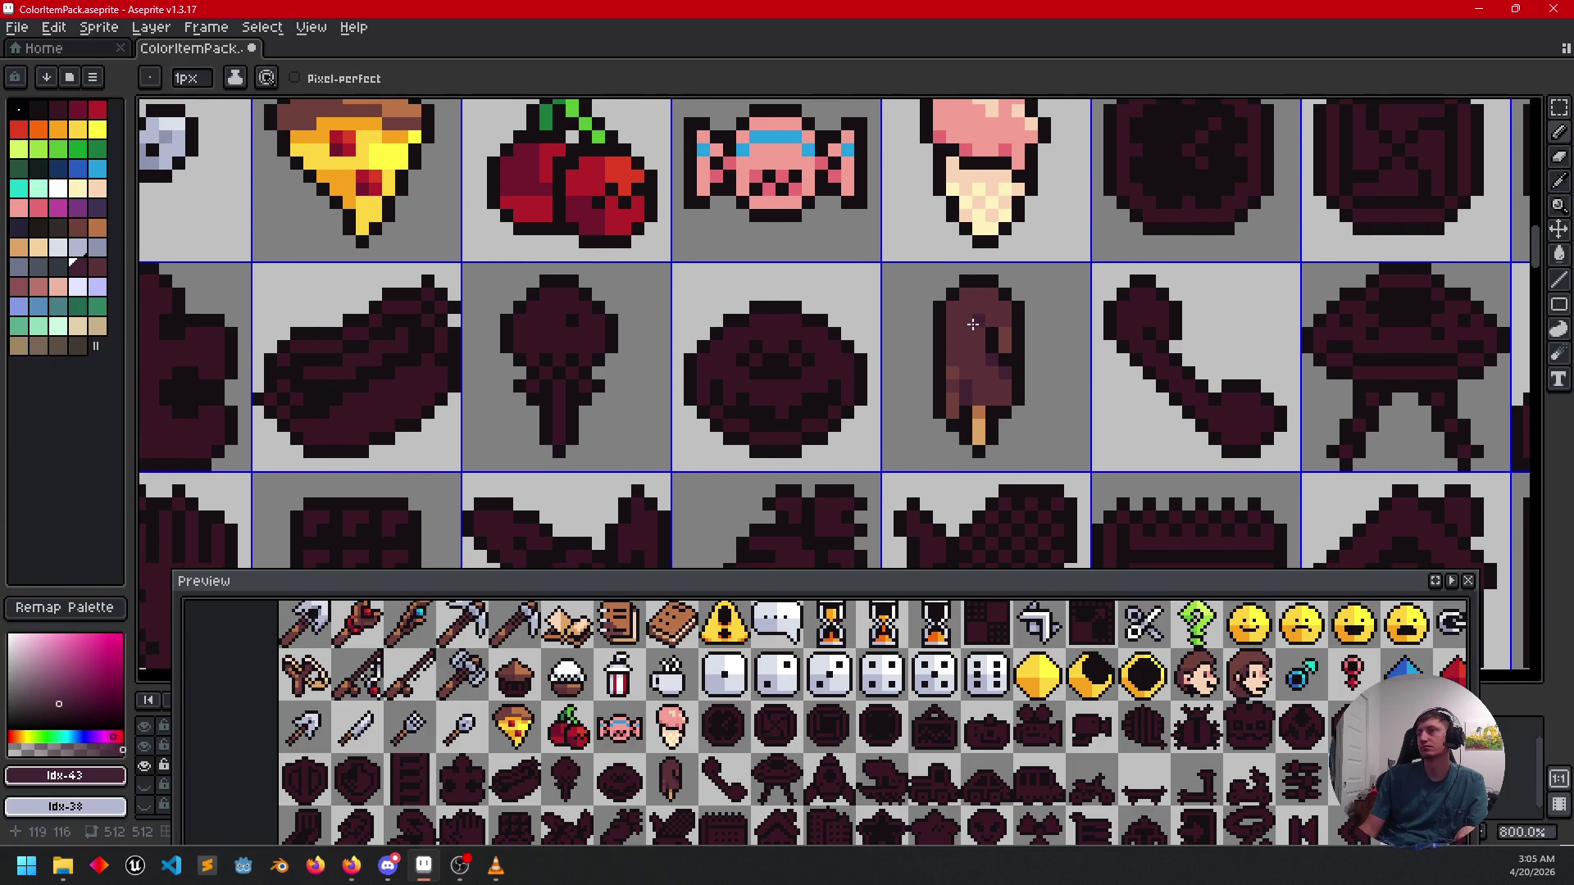
drag(1110, 426, 1146, 441)
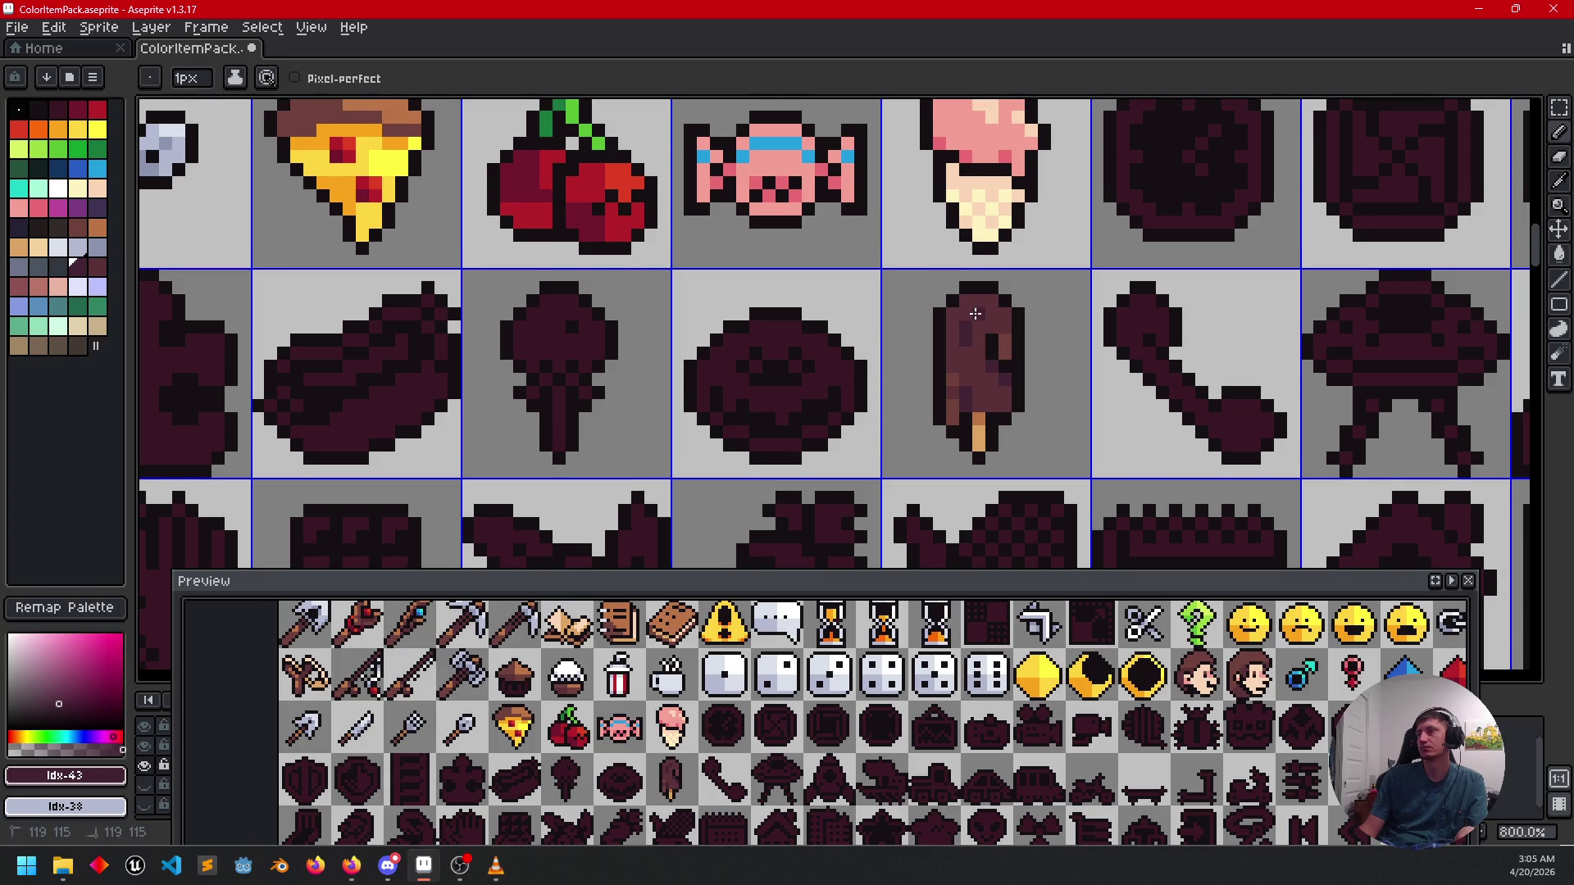
drag(1215, 406, 1221, 413)
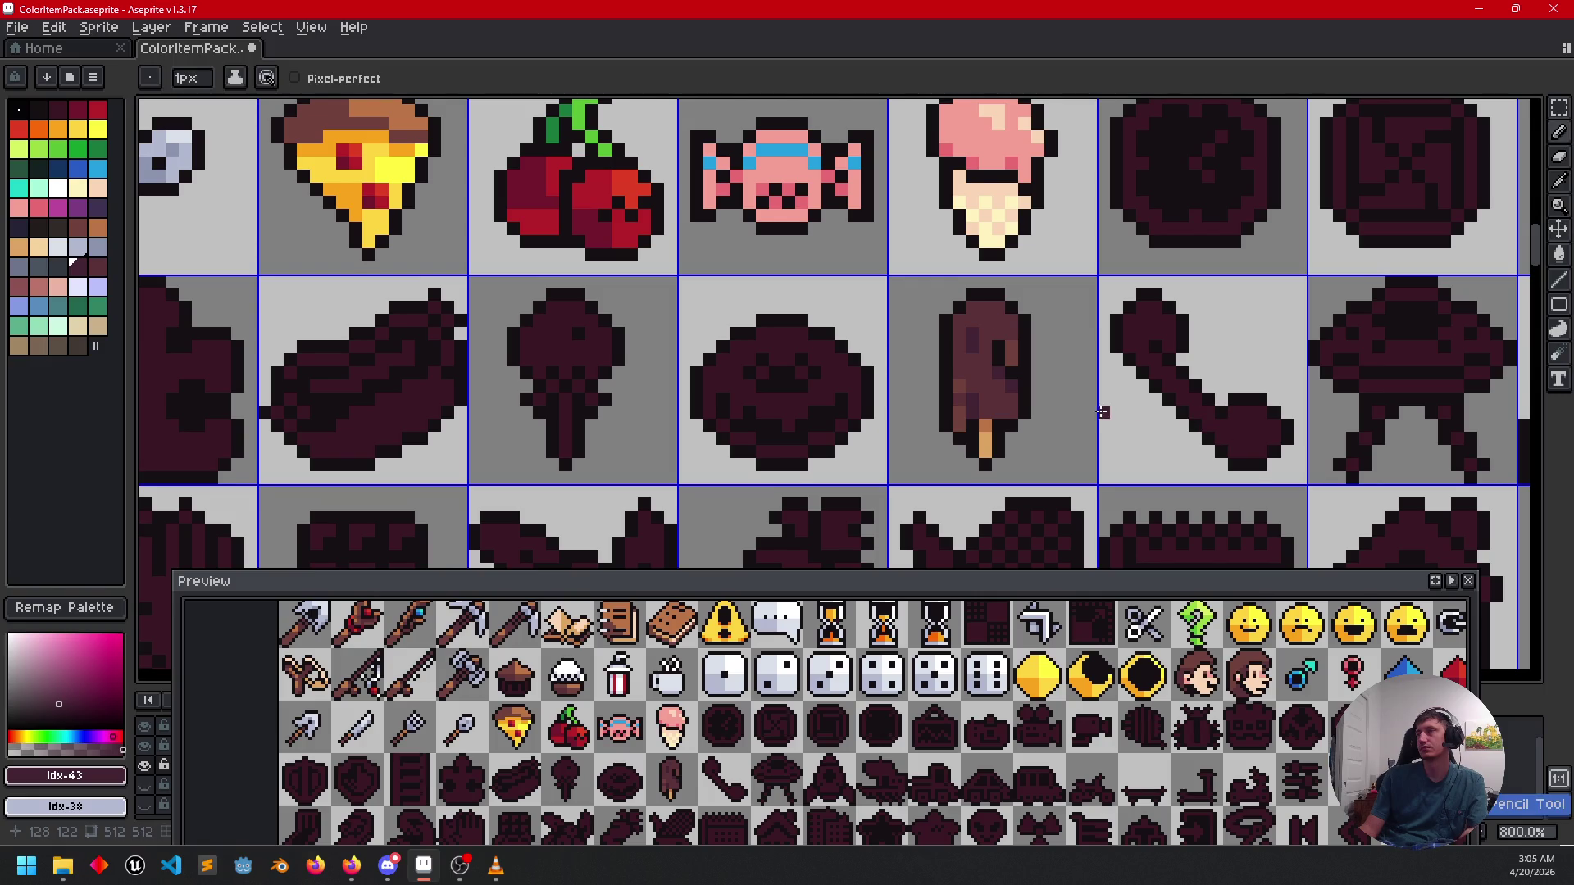
drag(1102, 412, 1025, 390)
scroll(905, 389, up, 1)
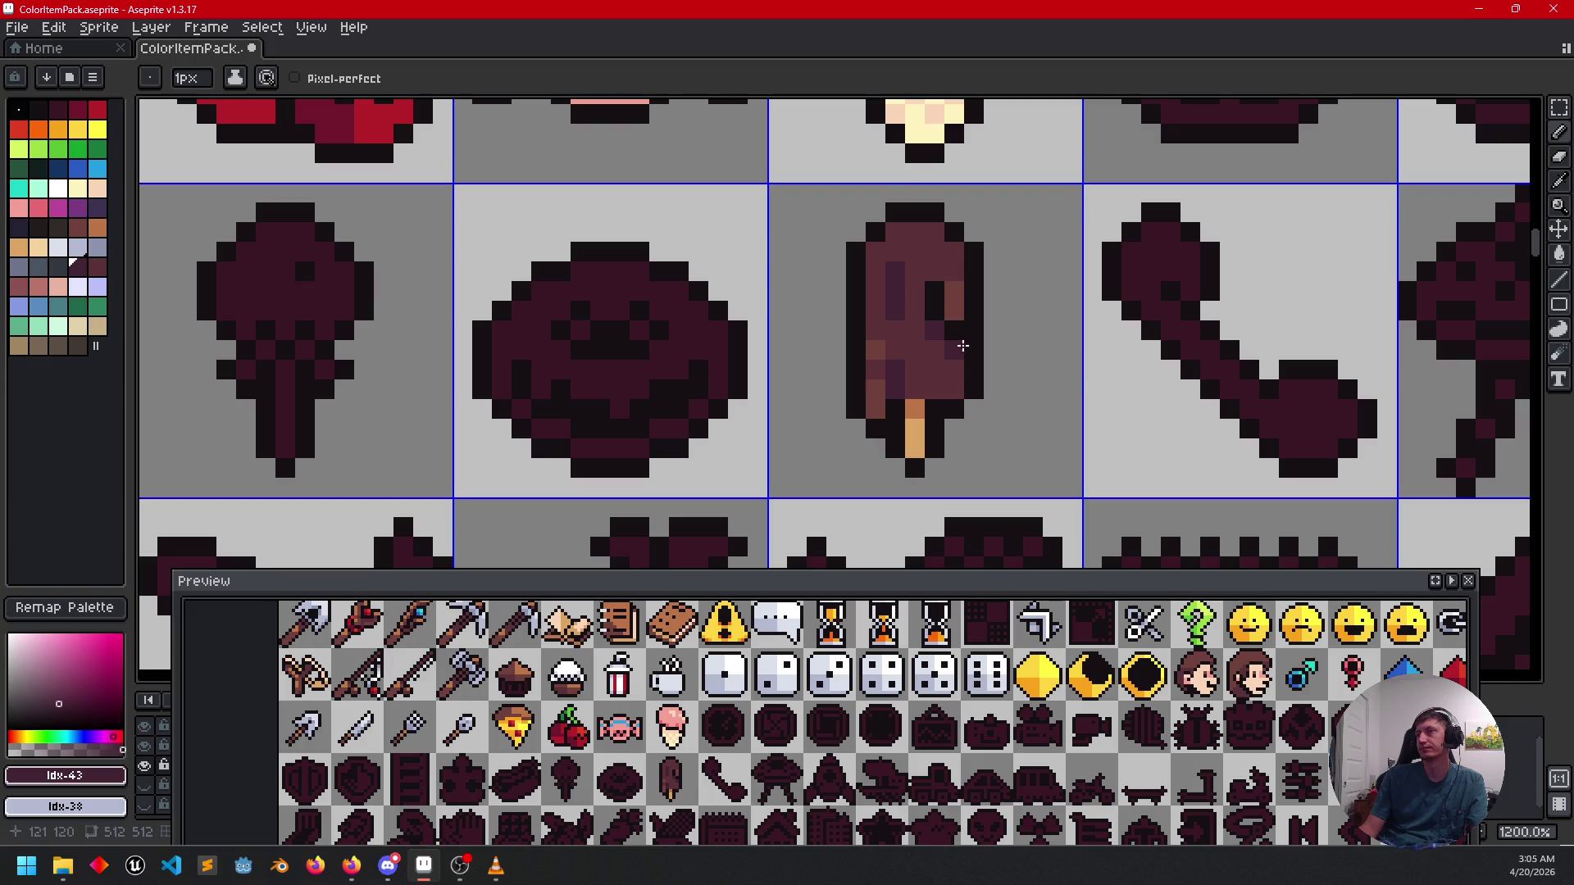
scroll(1065, 377, up, 1)
mouse_move(1099, 379)
mouse_down()
mouse_move(1082, 411)
mouse_move(1039, 427)
mouse_up()
scroll(1082, 411, down, 2)
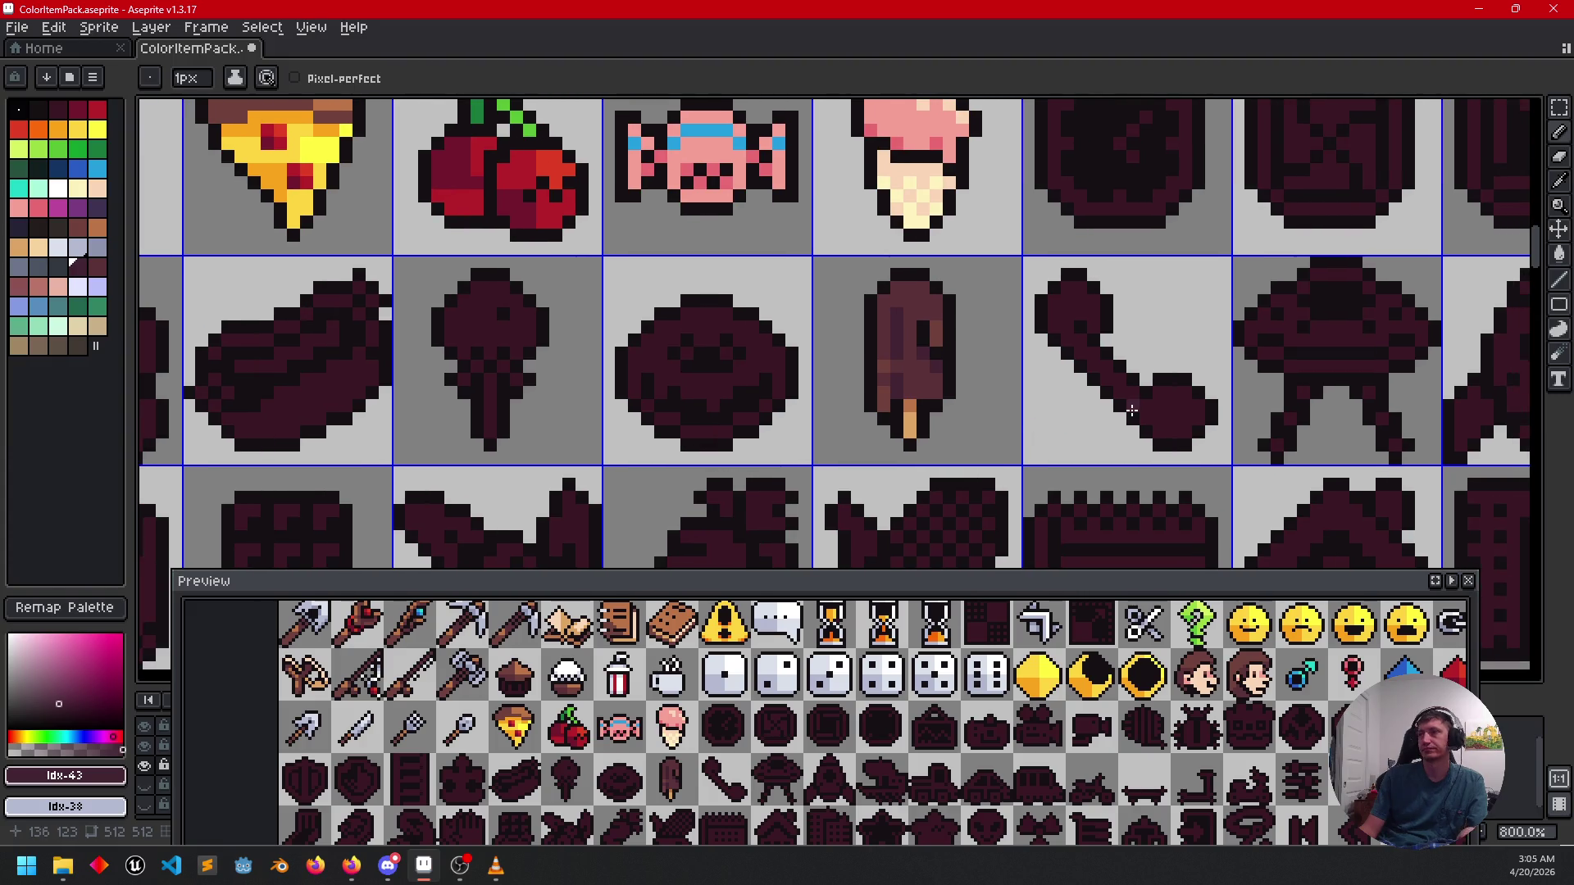
Bring the dark donut icon into view and flood-fill it pink.
key(v)
key(b)
drag(1205, 406, 1097, 422)
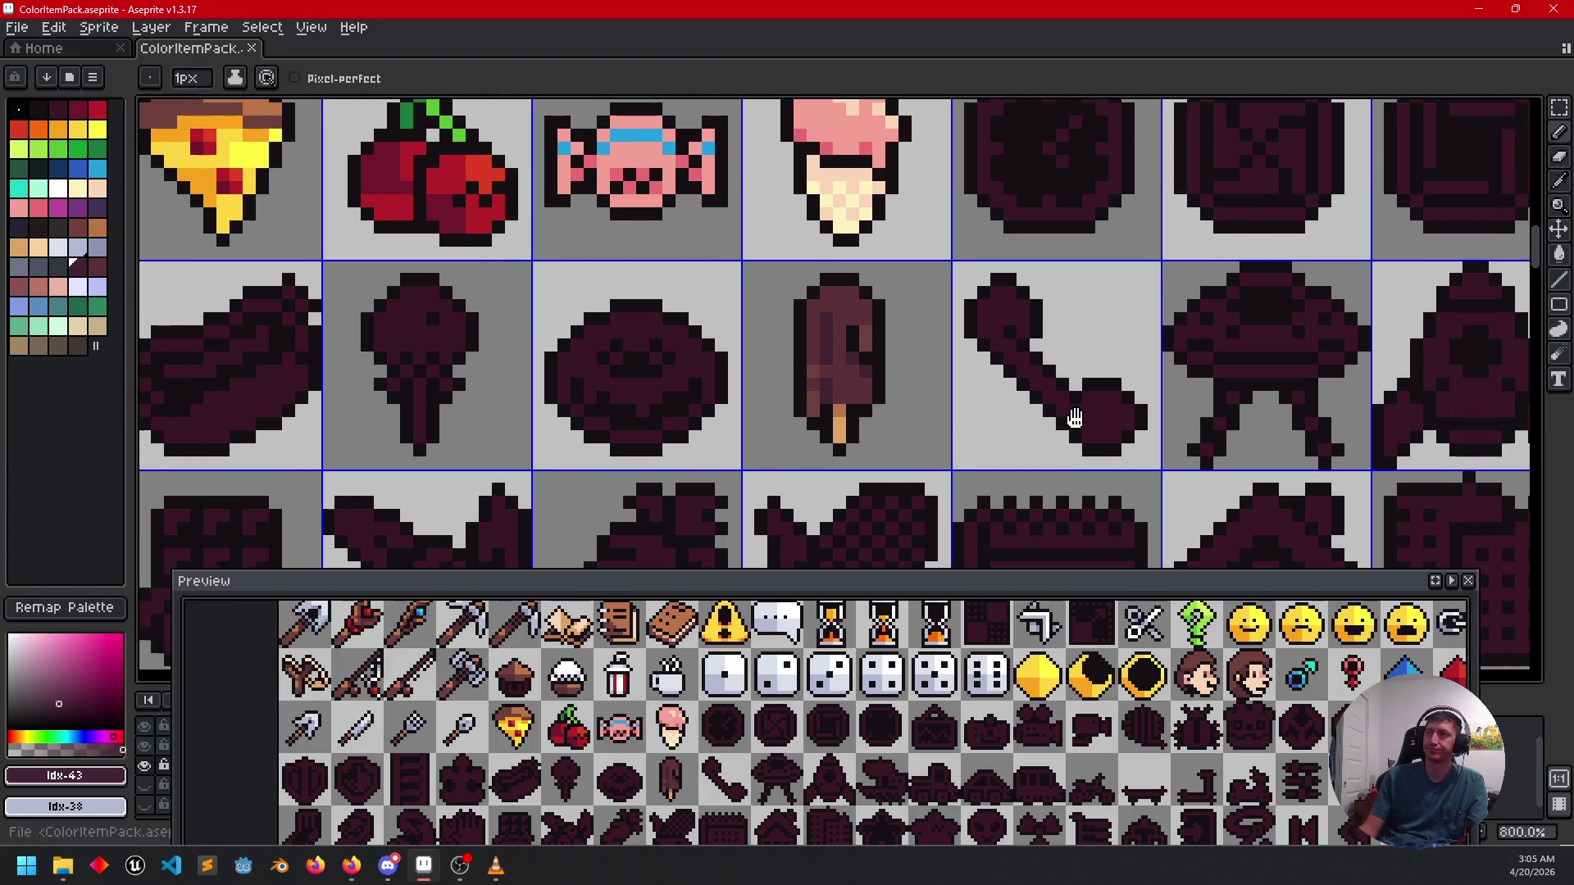
drag(867, 394, 887, 443)
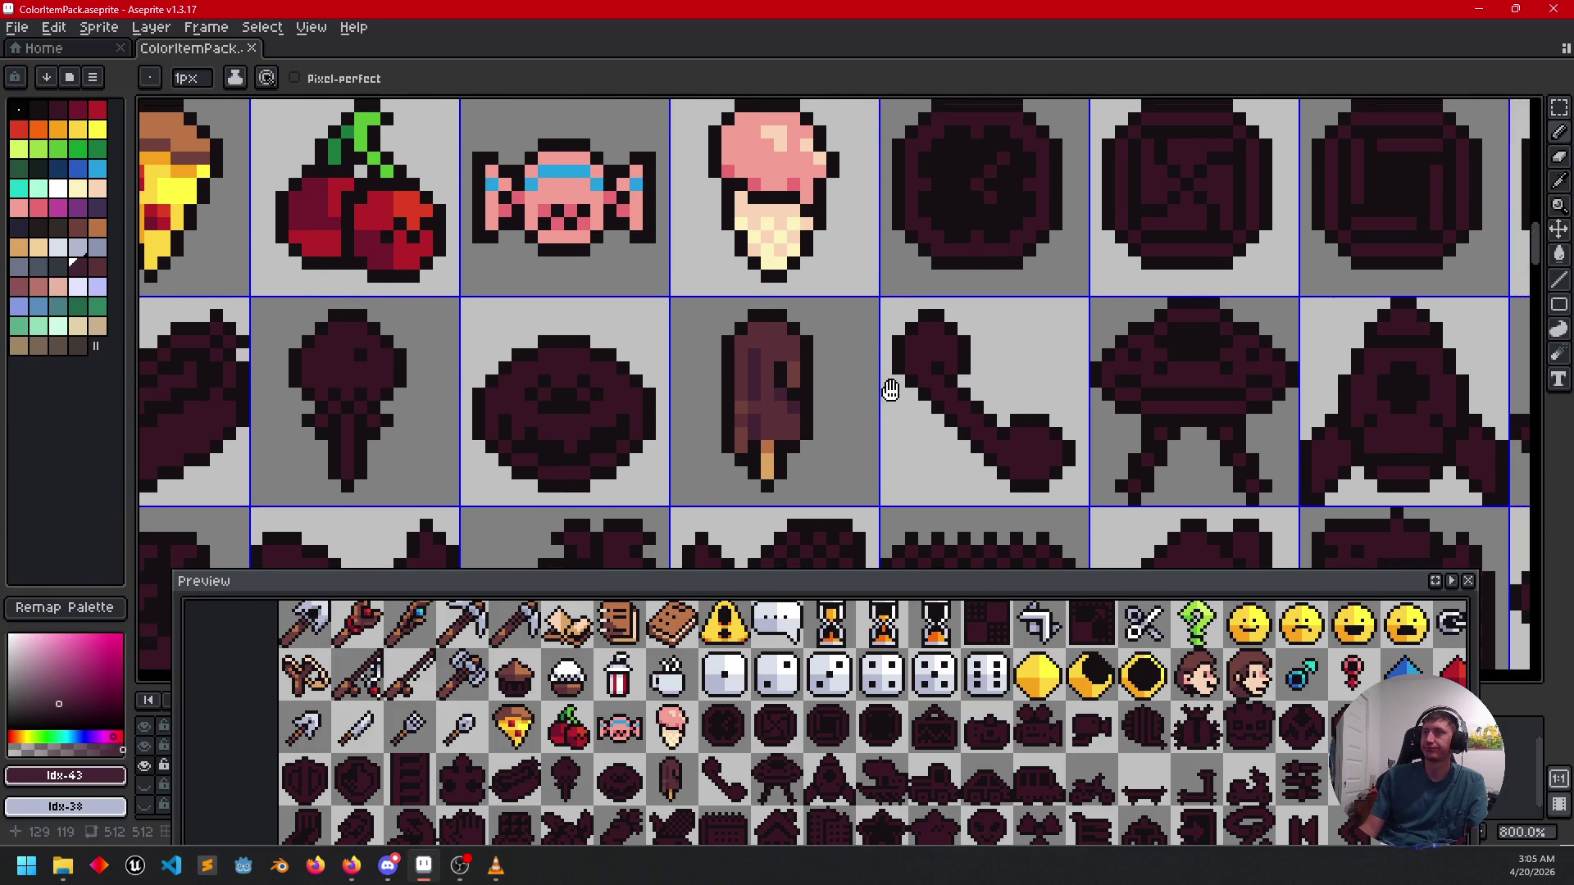
drag(802, 412, 1021, 379)
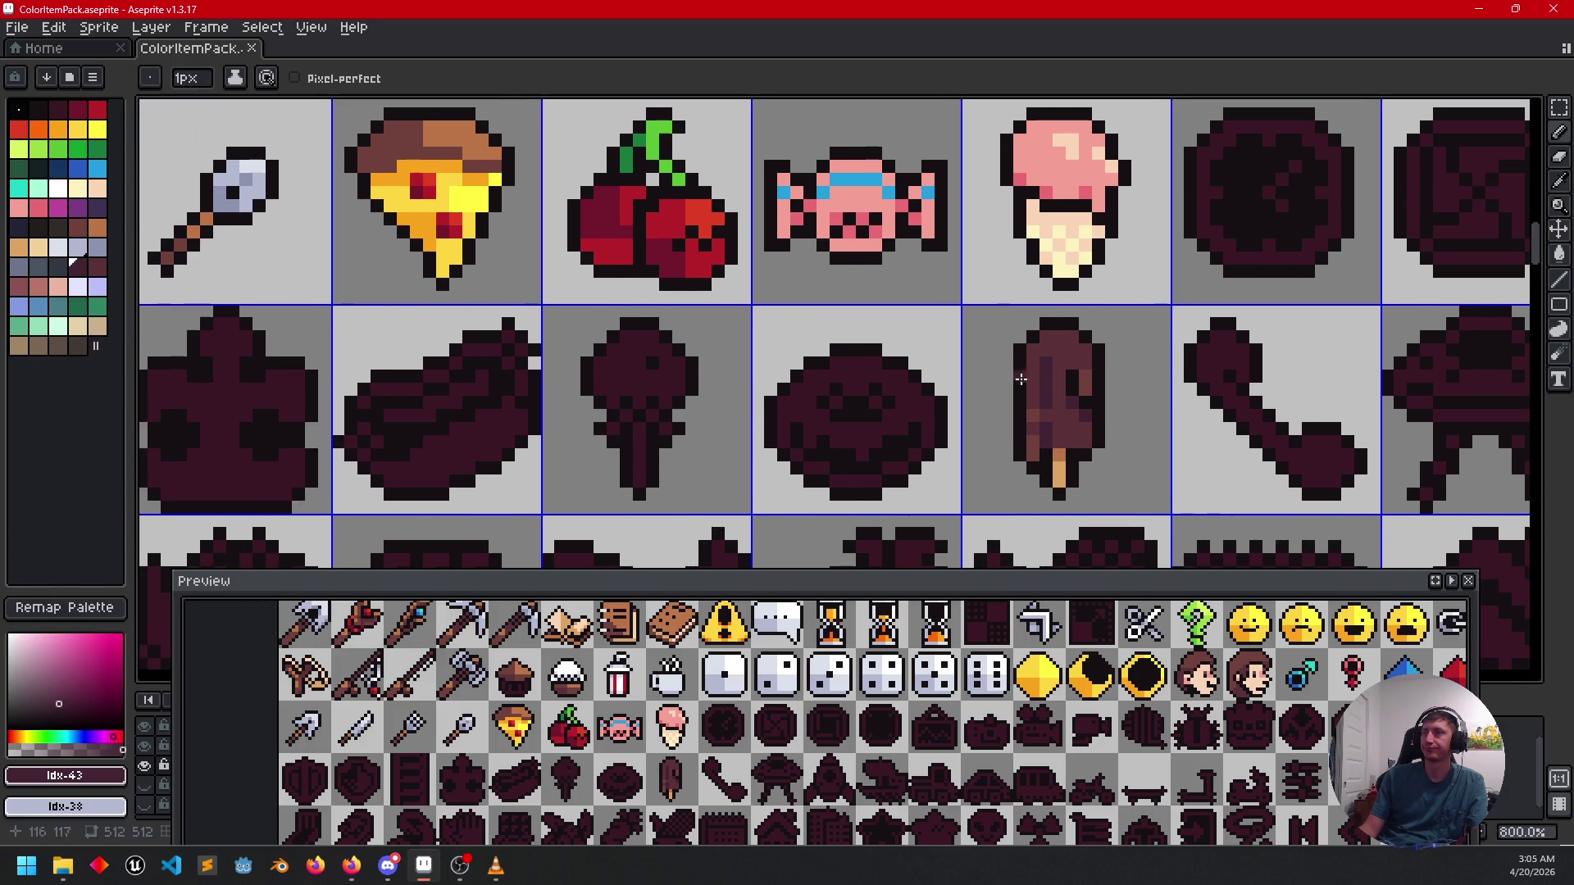
alt+click(1046, 212)
key(g)
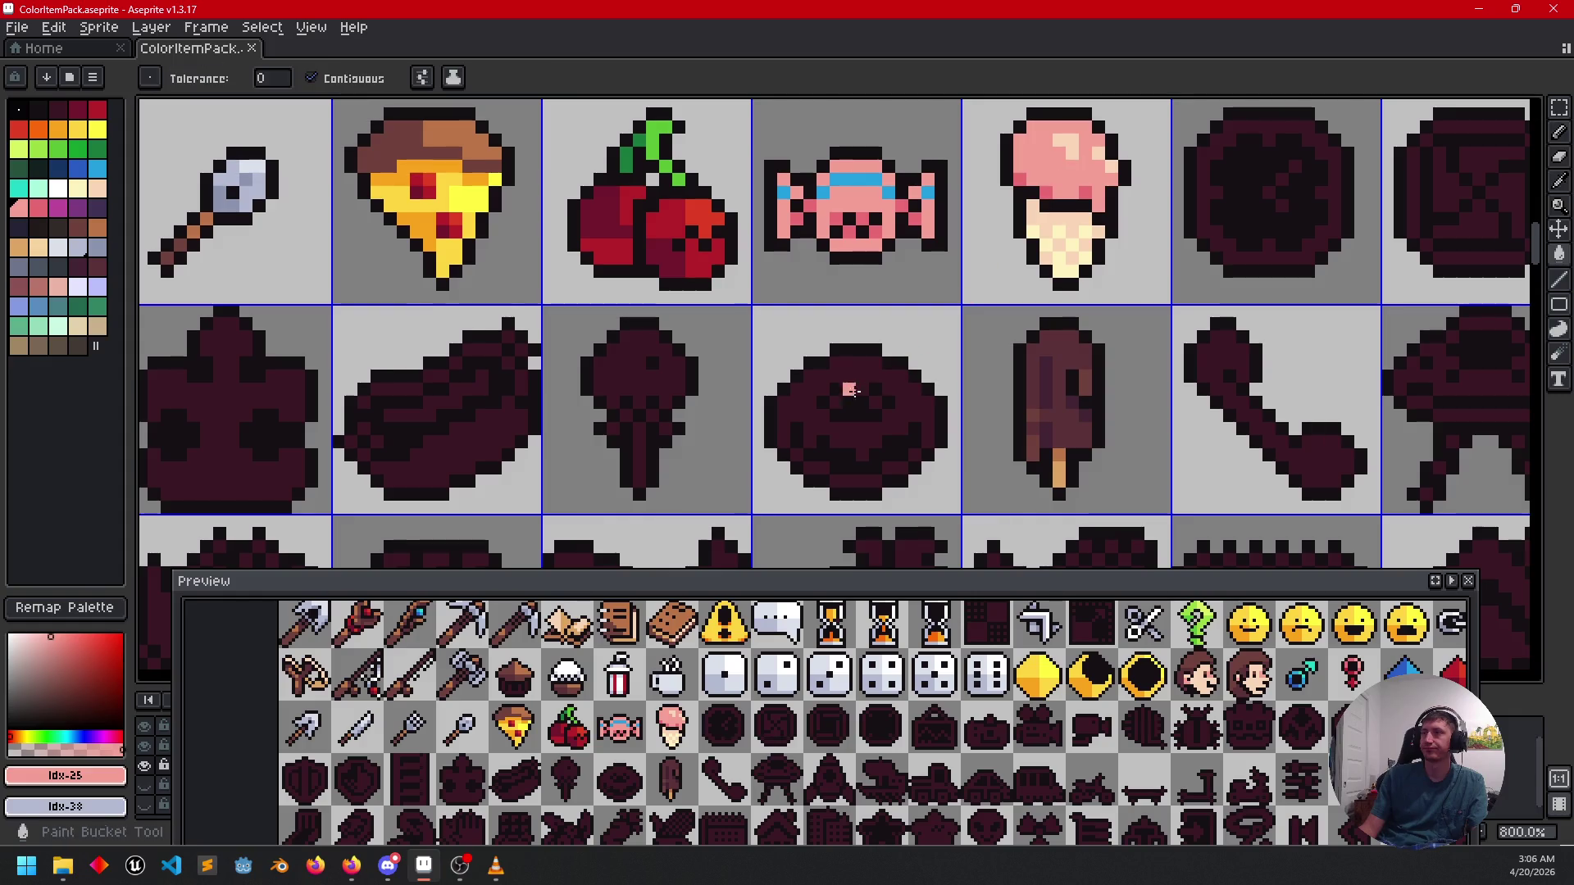
click(851, 391)
Fill the dark row and edge pixels along the donut's lower edge with cream sampled from the ice cream.
scroll(936, 428, up, 2)
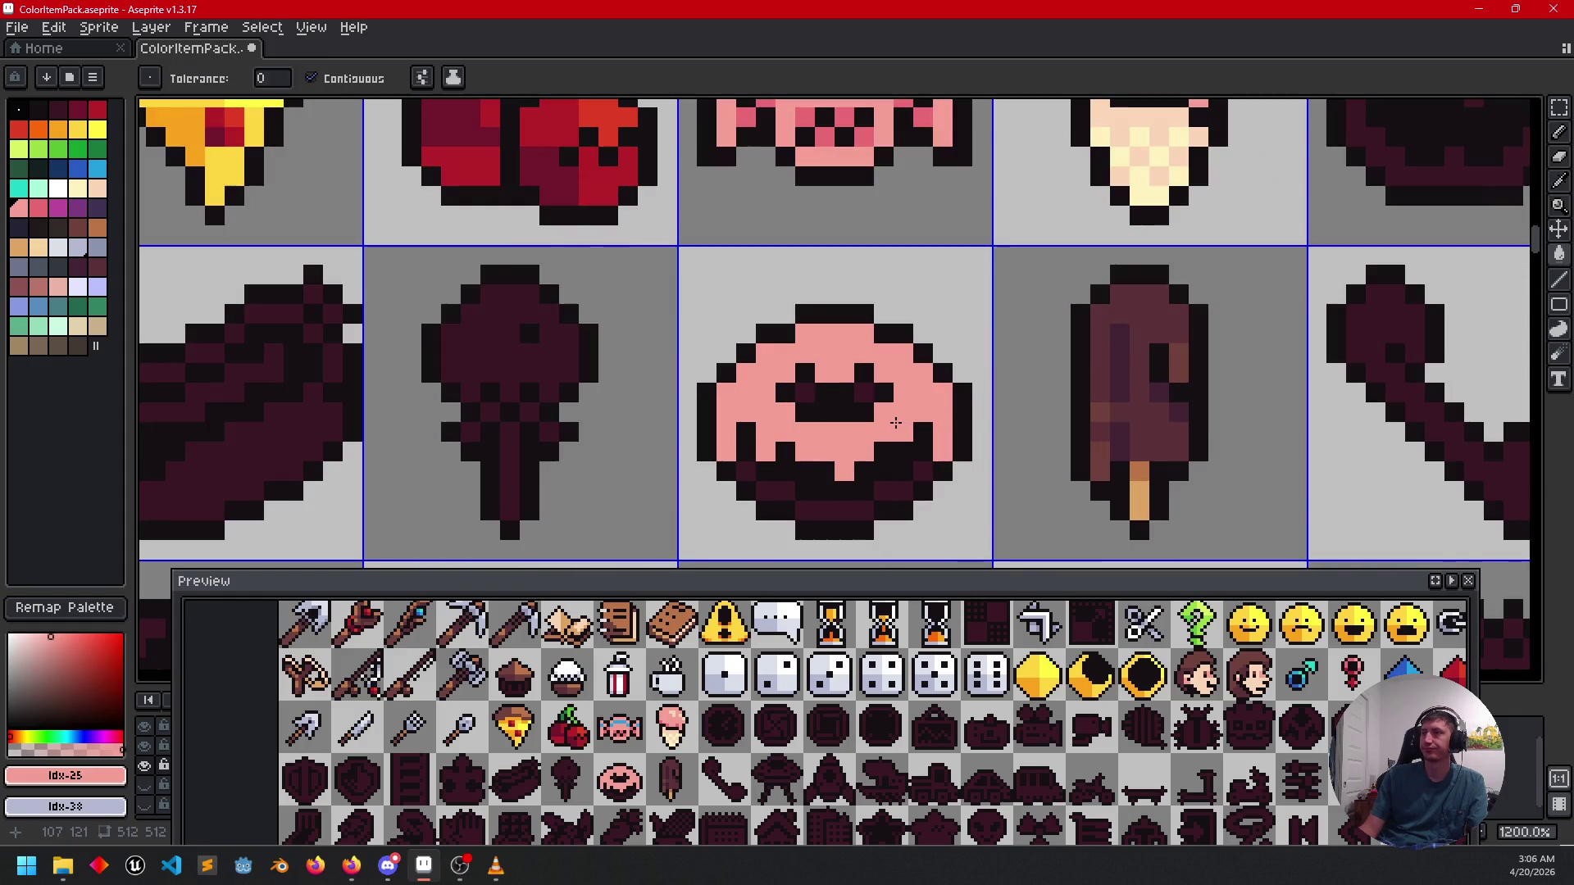
alt+click(1142, 175)
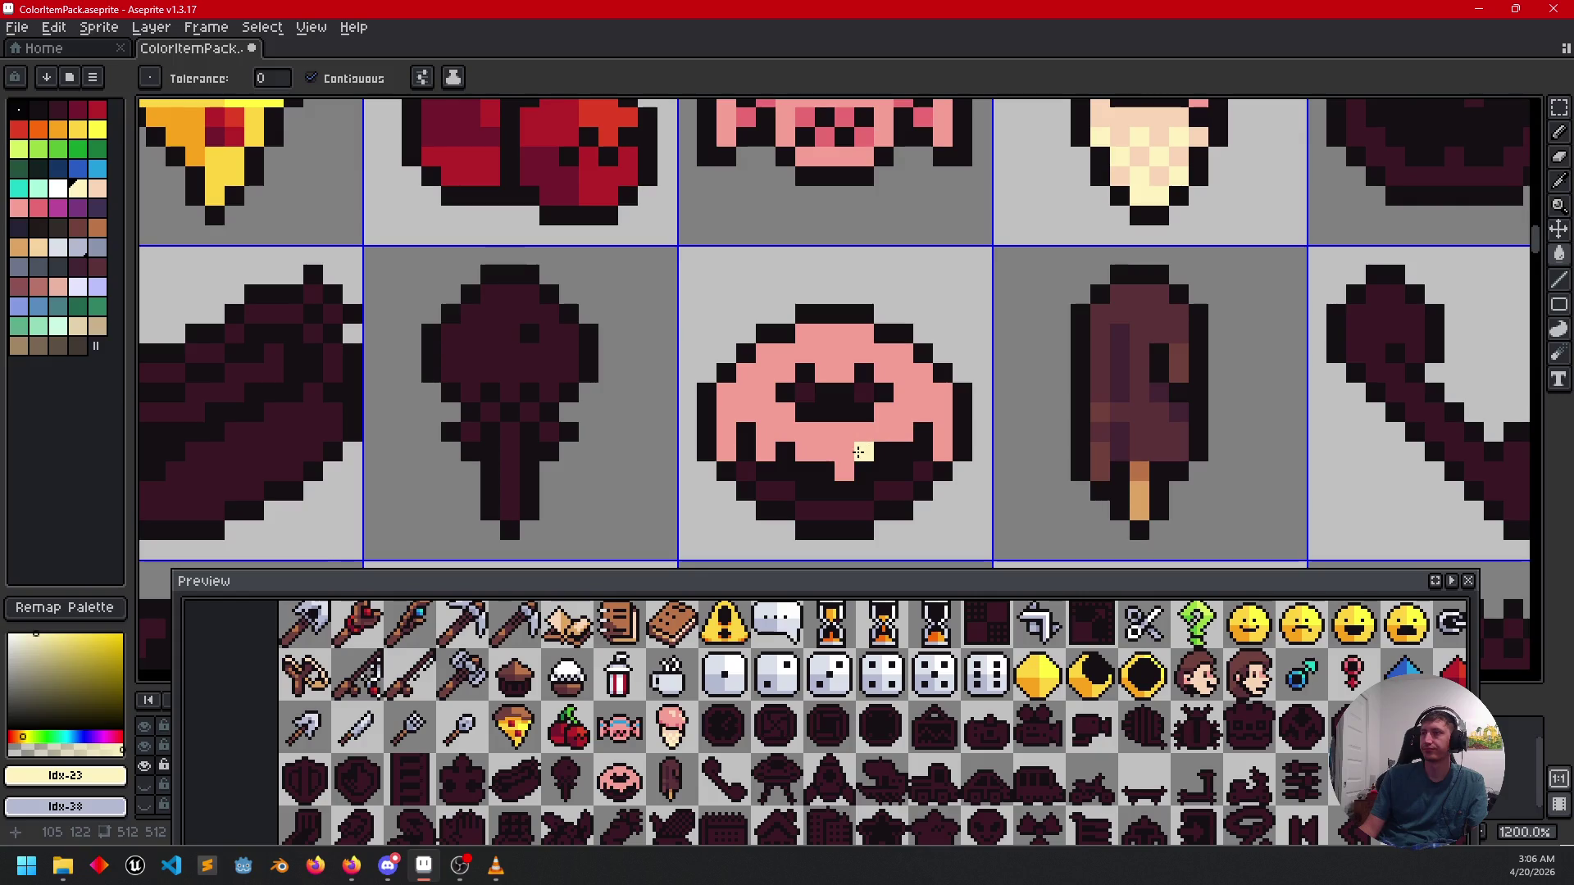
click(820, 510)
click(785, 490)
click(748, 474)
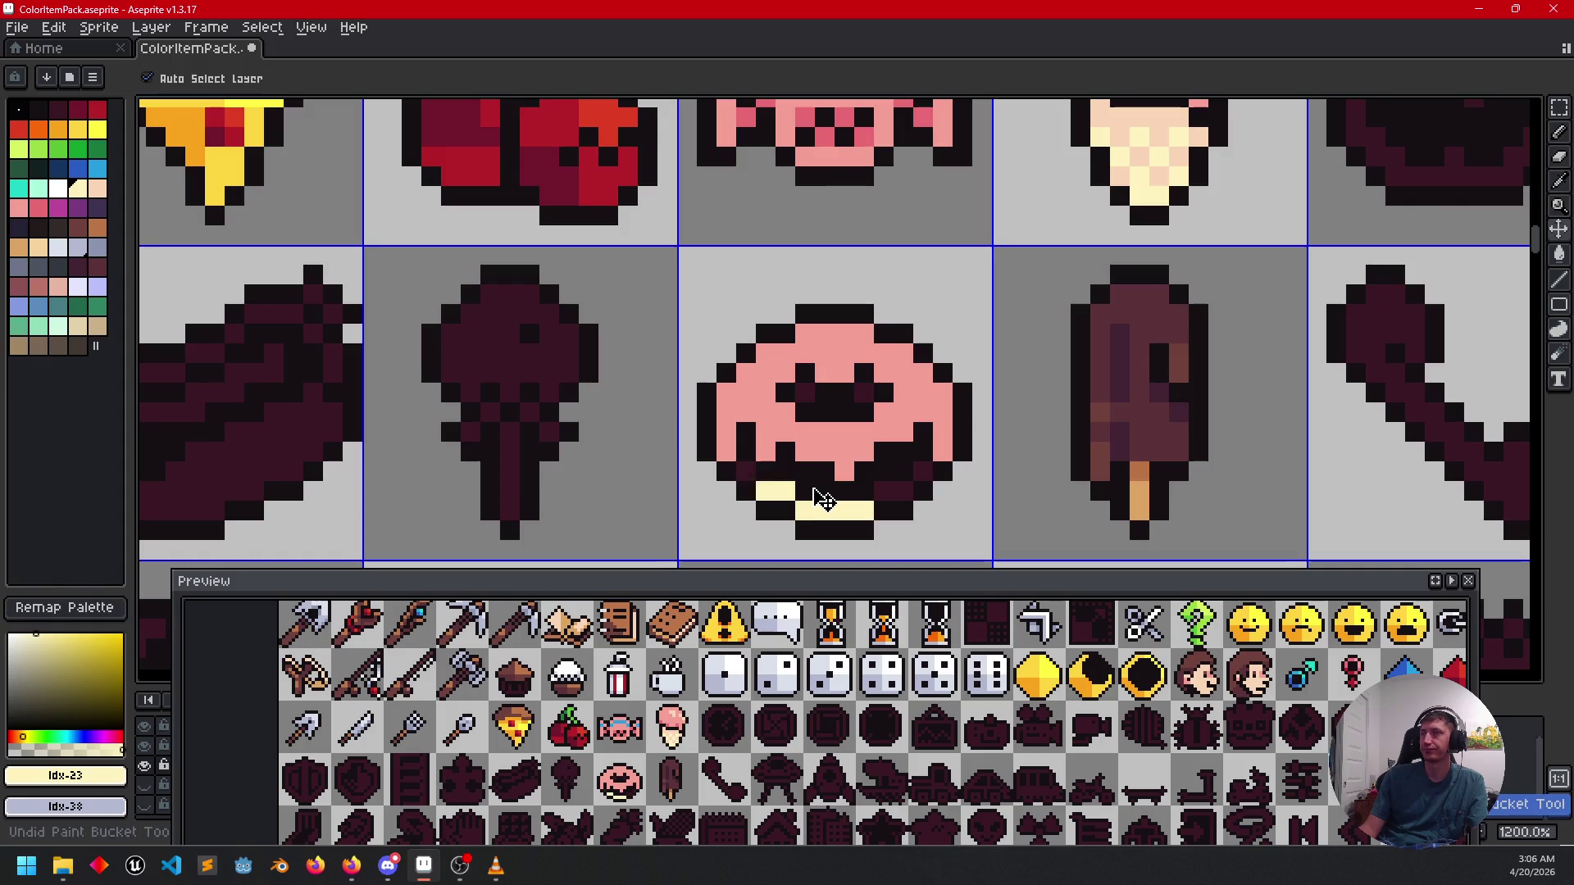
key(ctrl+z)
key(ctrl+z)
key(ctrl+z)
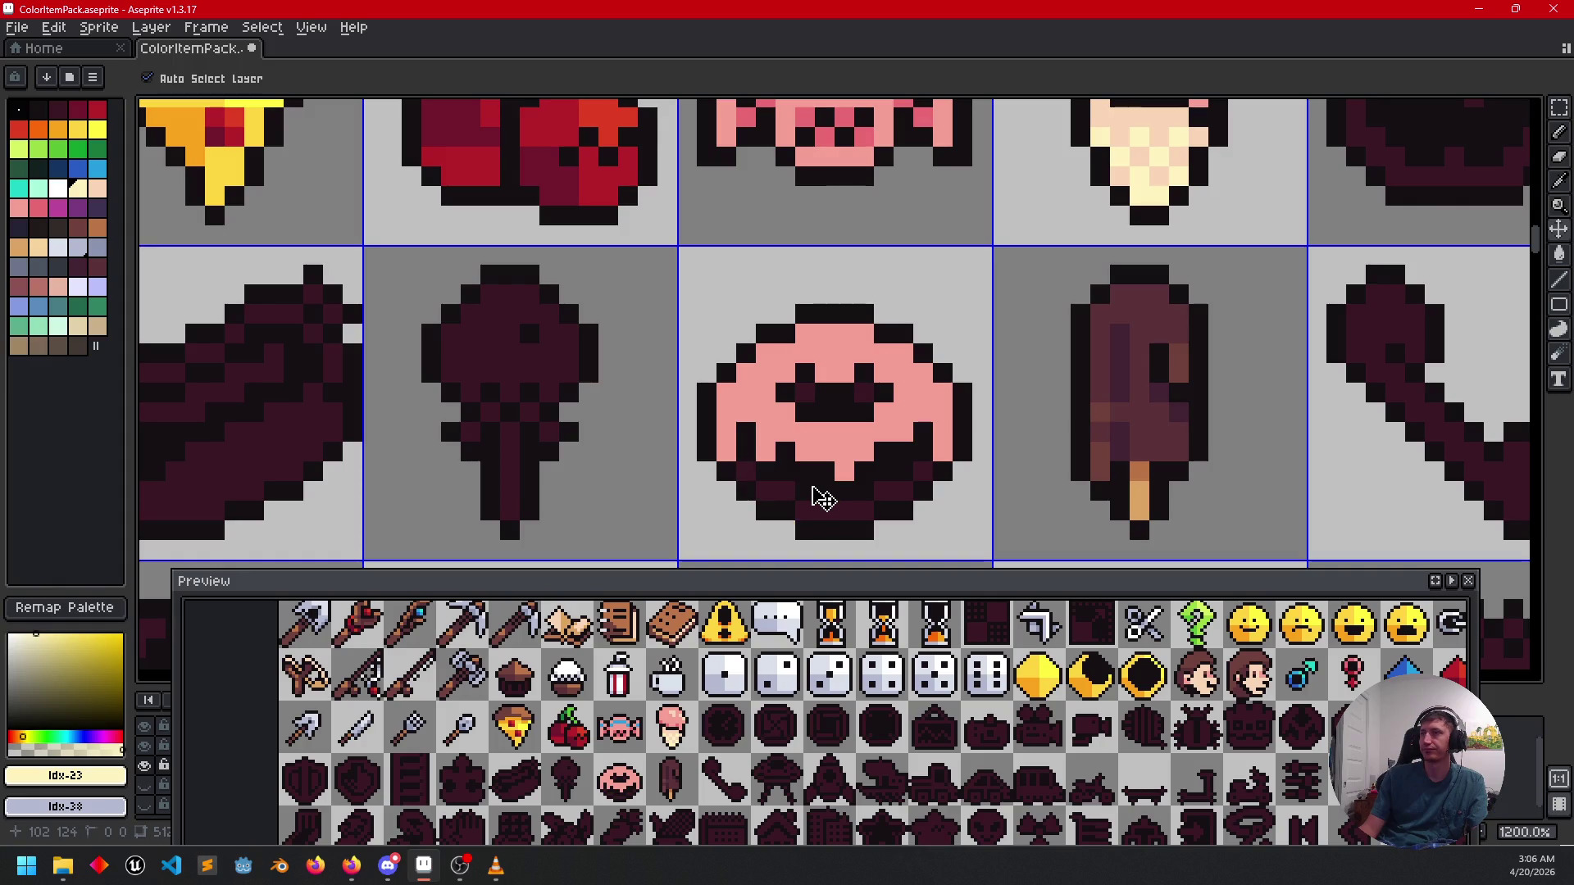
key(g)
click(820, 510)
click(746, 473)
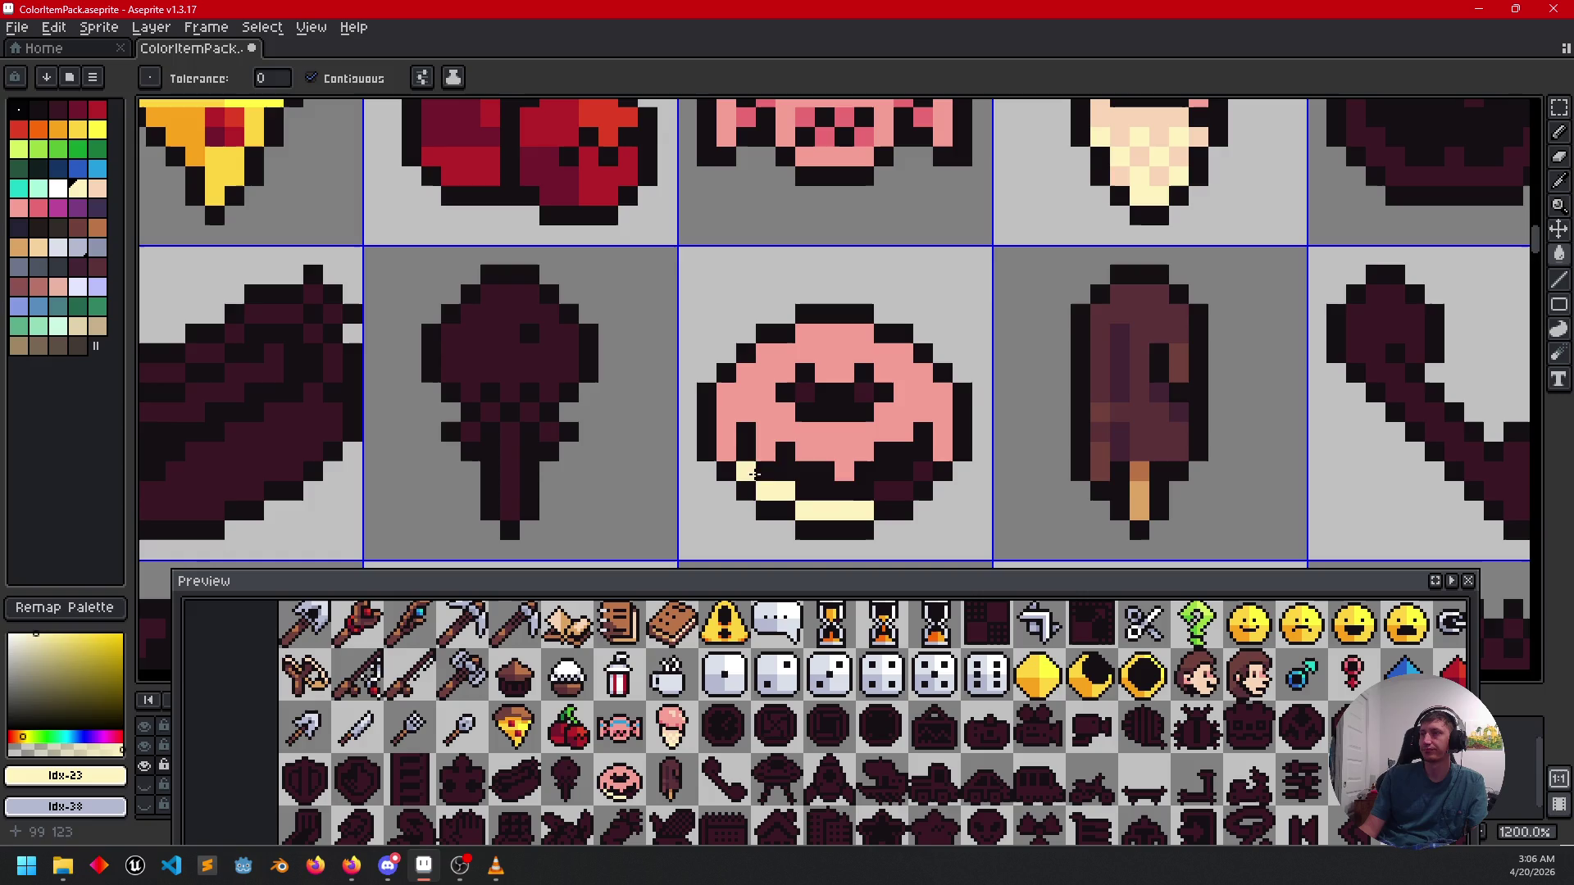
click(882, 494)
Fill the donut's lower dark areas with peach sampled from the ice cream.
key(i)
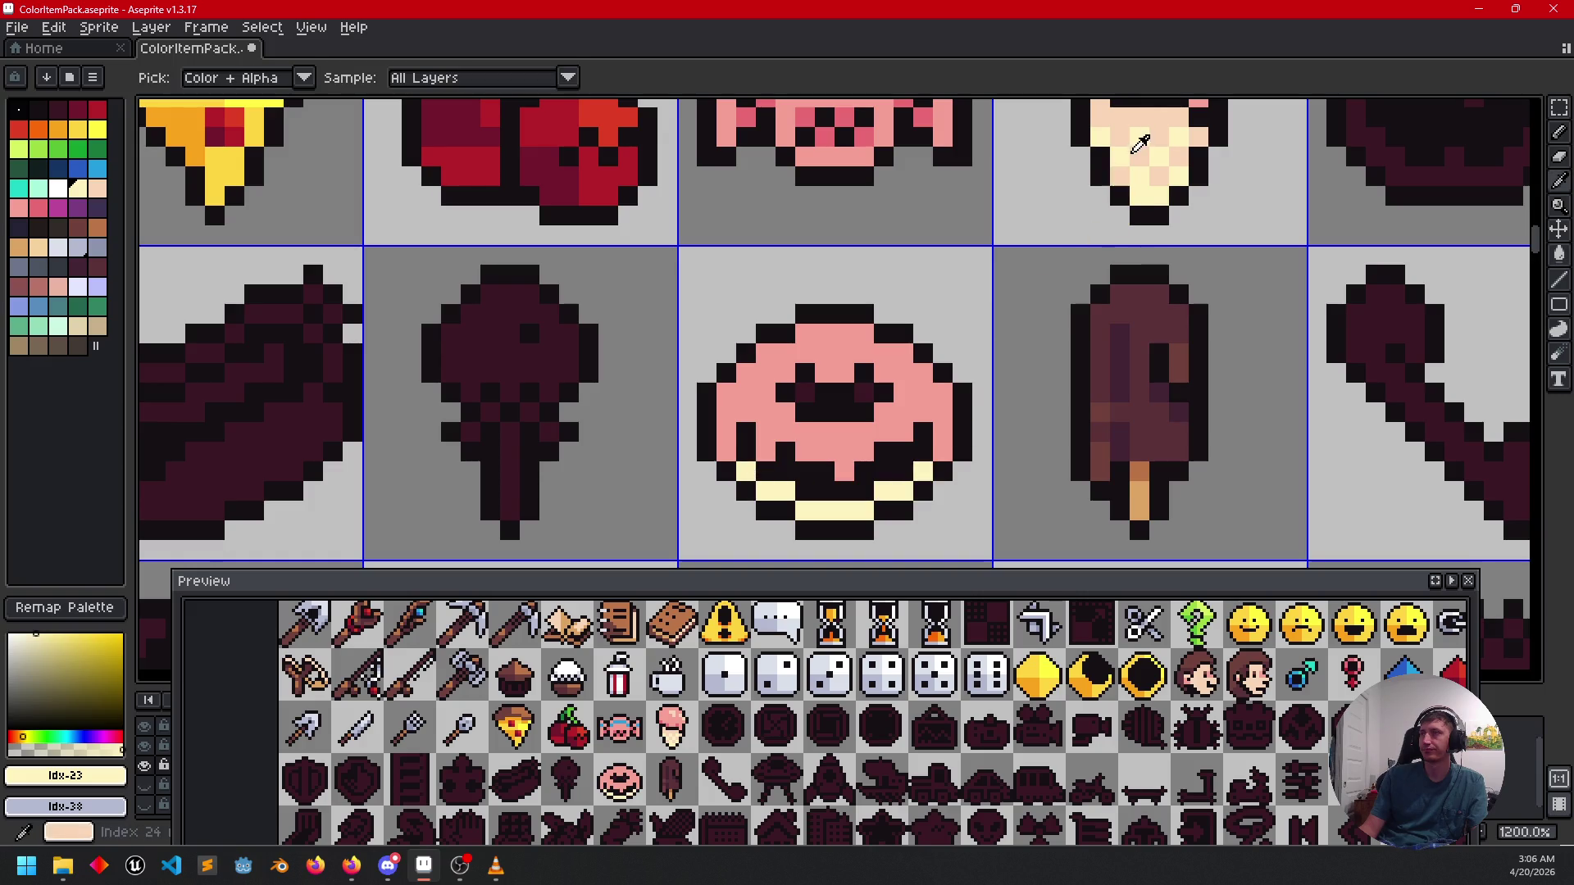
click(1133, 115)
key(g)
click(787, 474)
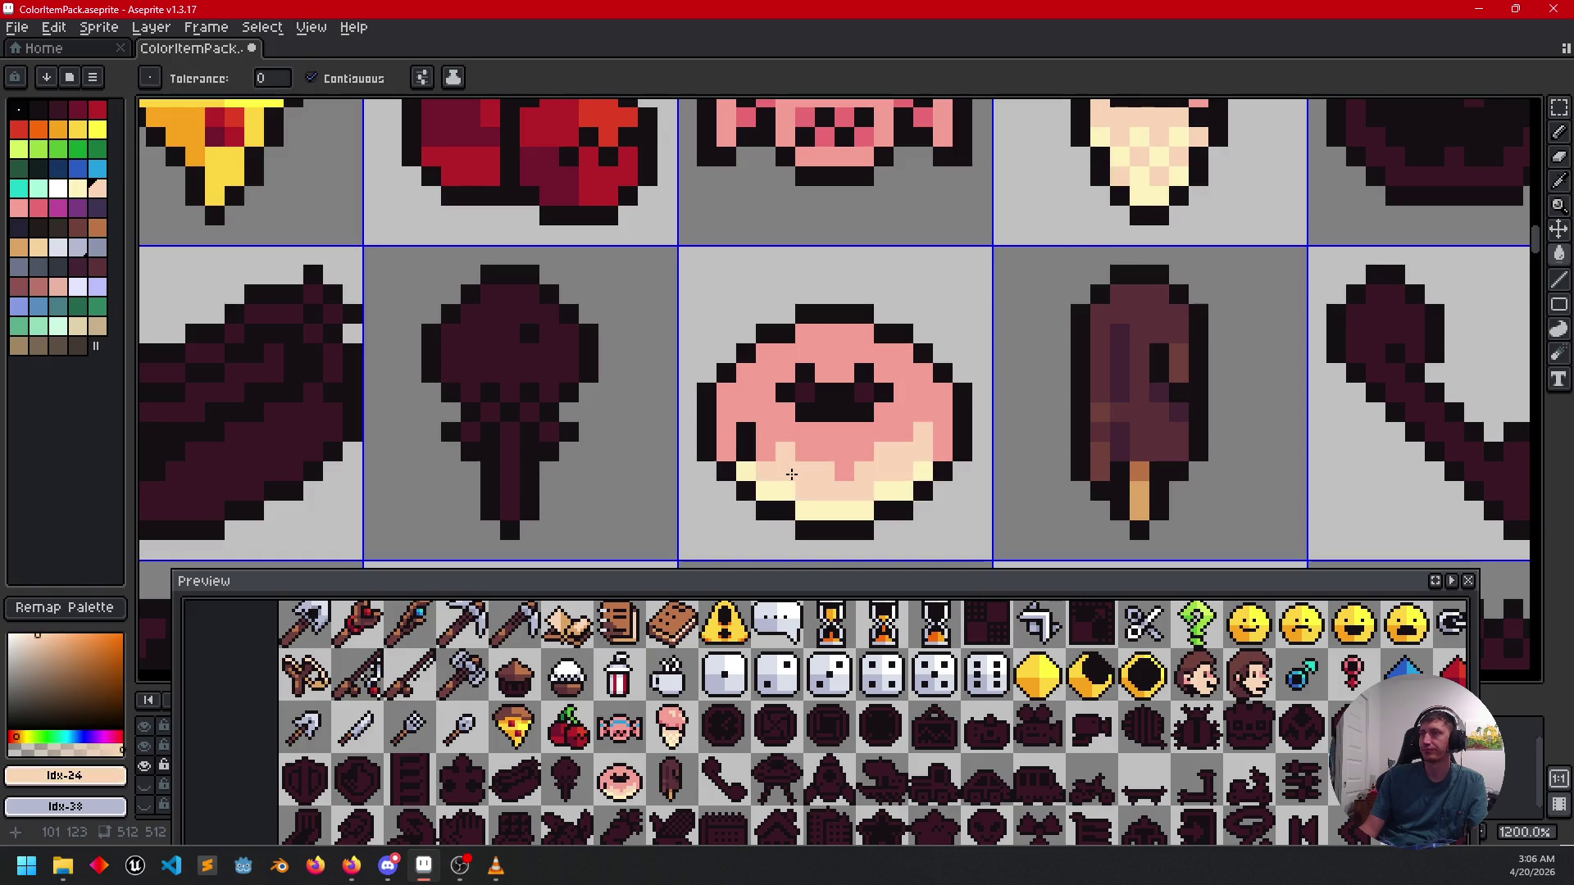
click(762, 452)
click(744, 441)
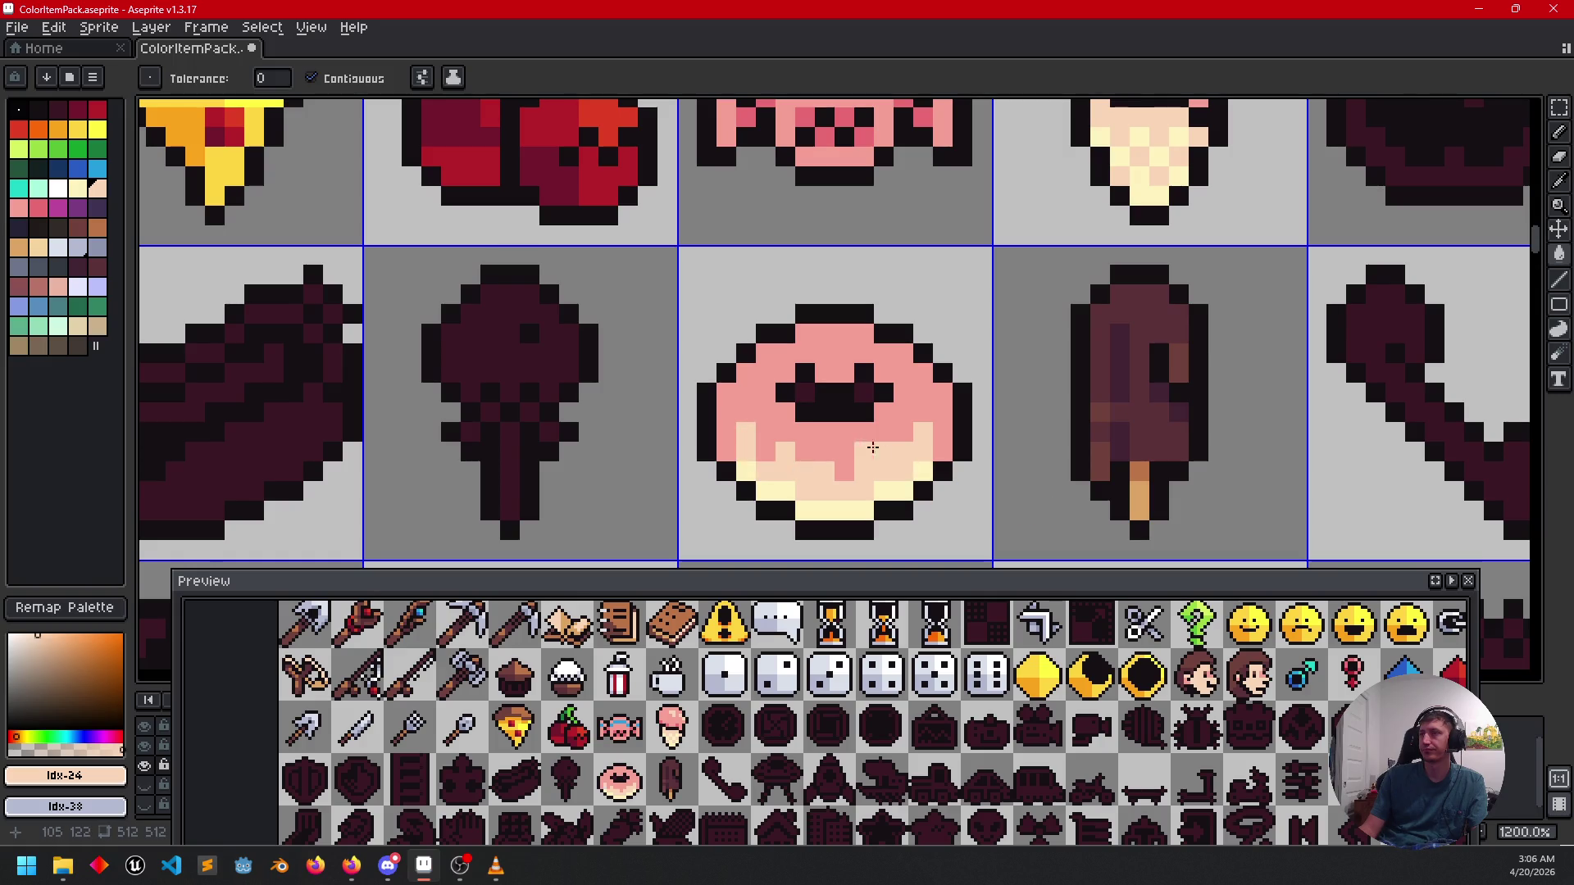
click(822, 413)
key(ctrl+z)
click(788, 393)
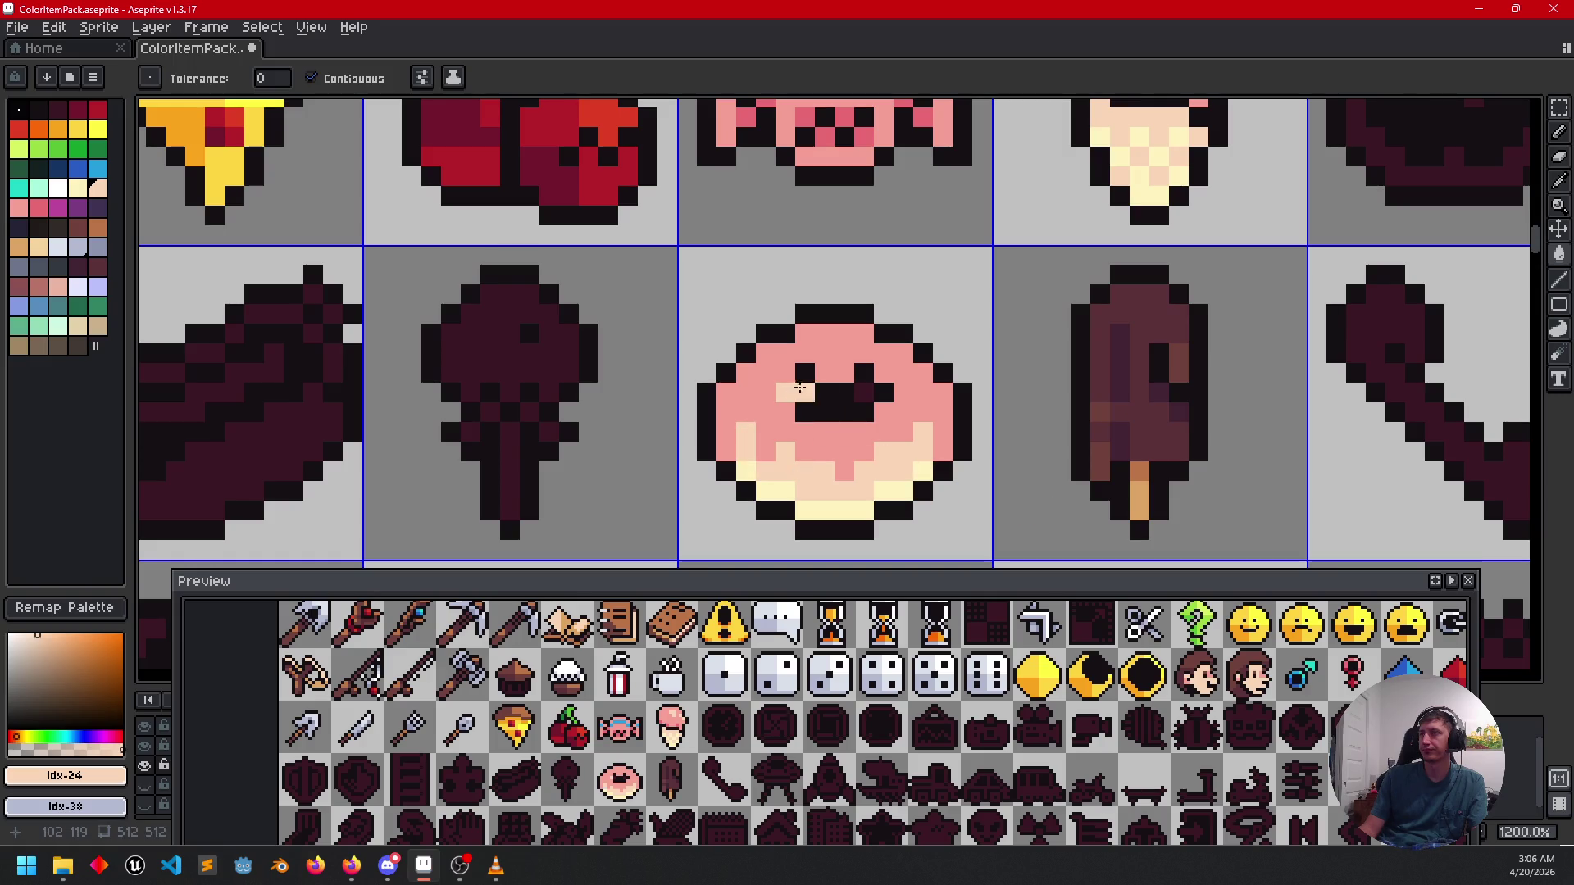
key(ctrl+z)
Recolour the donut's dark mouth and face pixels peach, and its eyes light yellow.
click(805, 374)
click(828, 413)
click(860, 379)
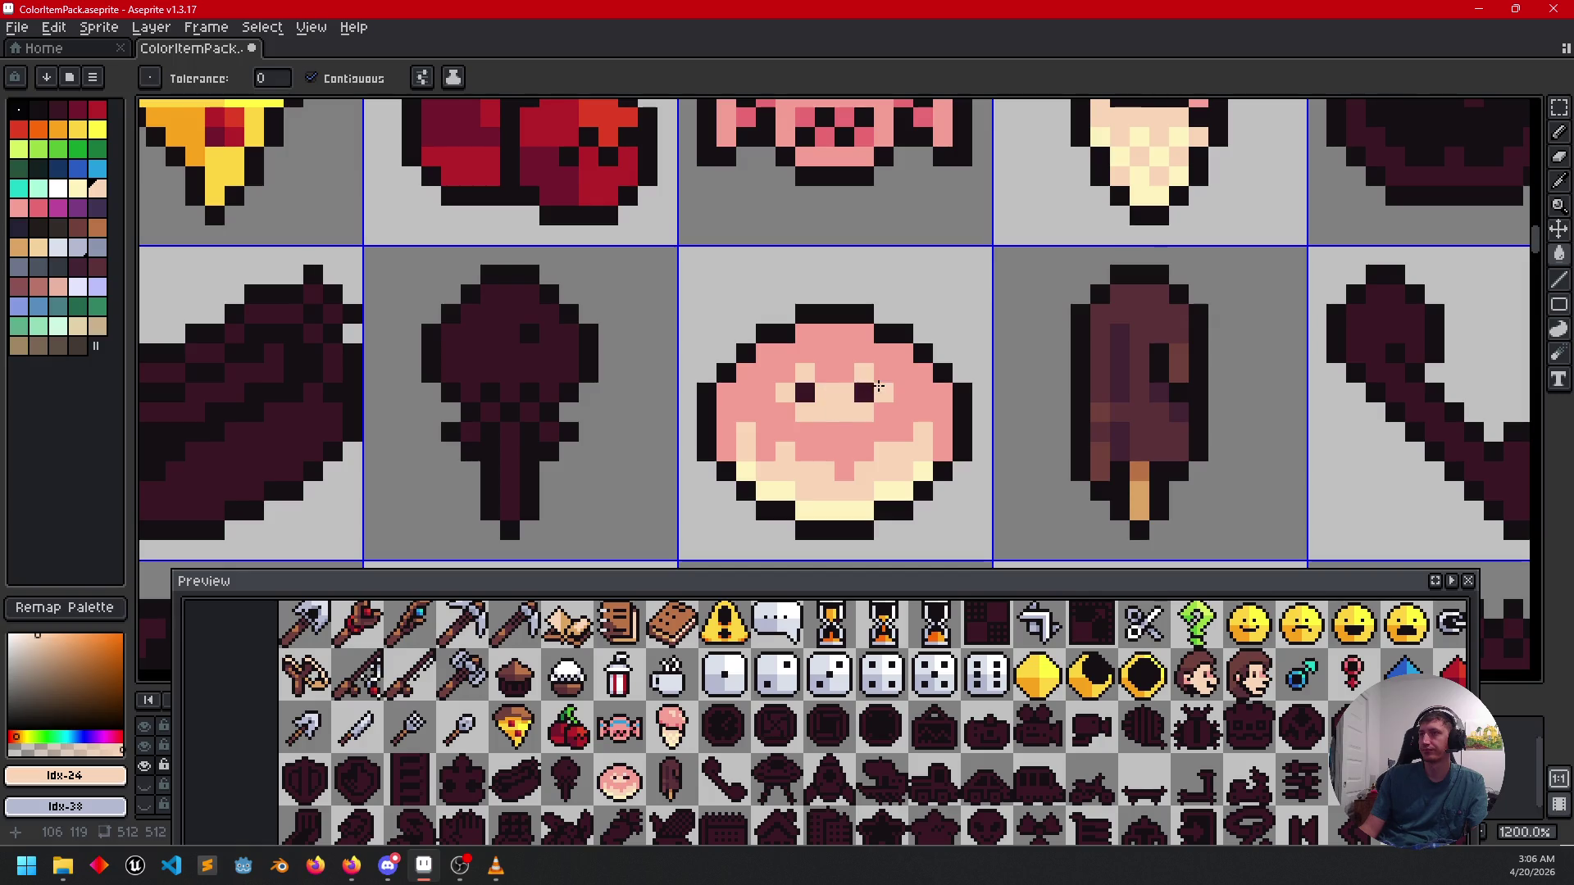
alt+click(851, 492)
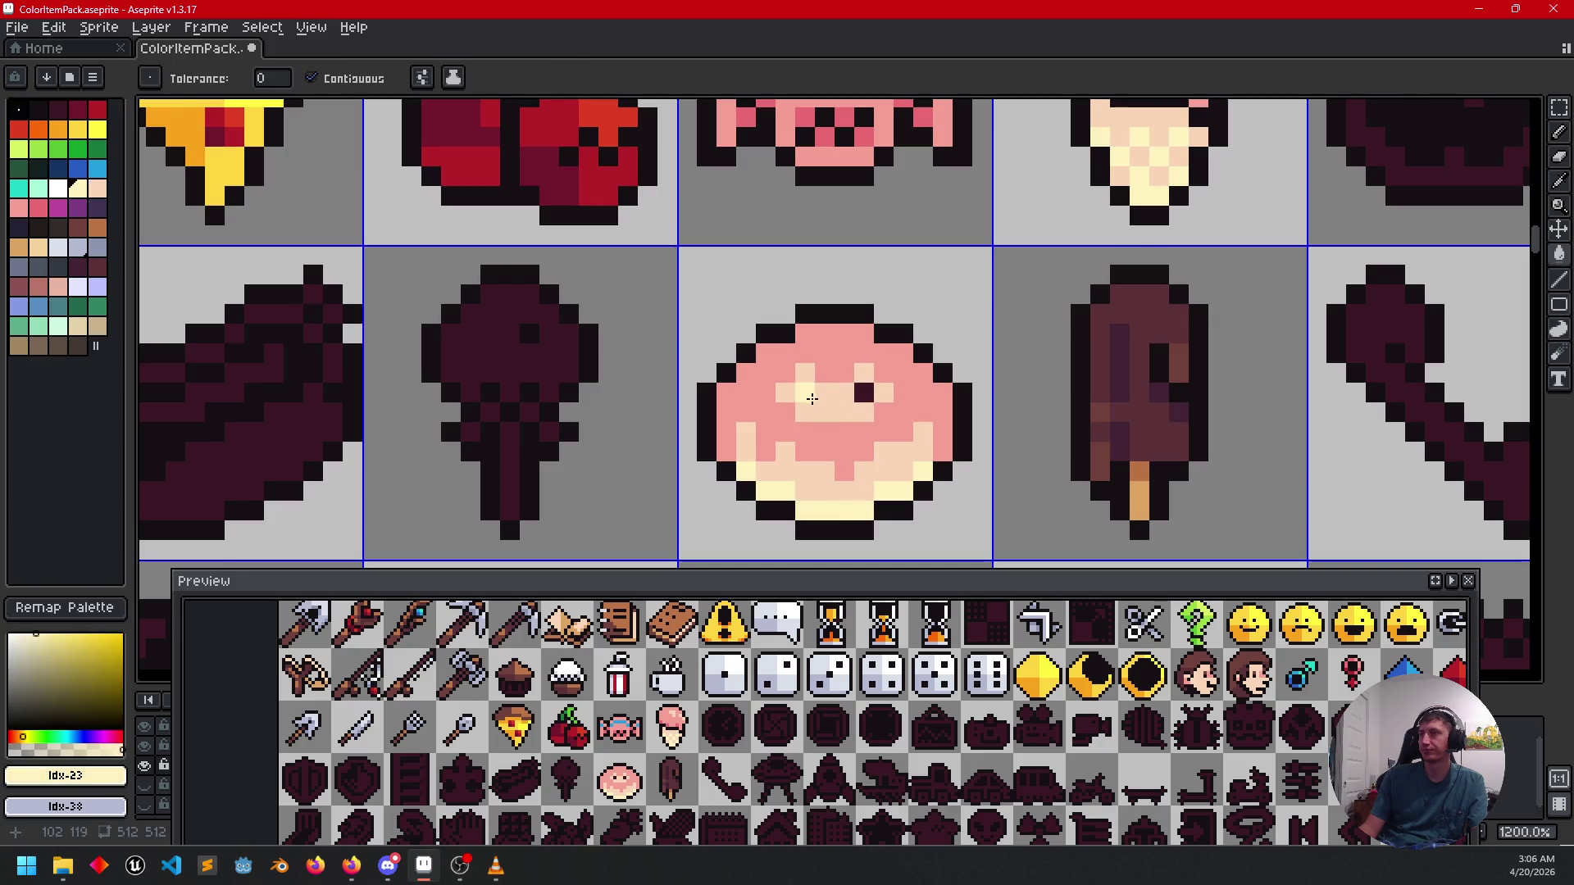
click(808, 395)
click(866, 394)
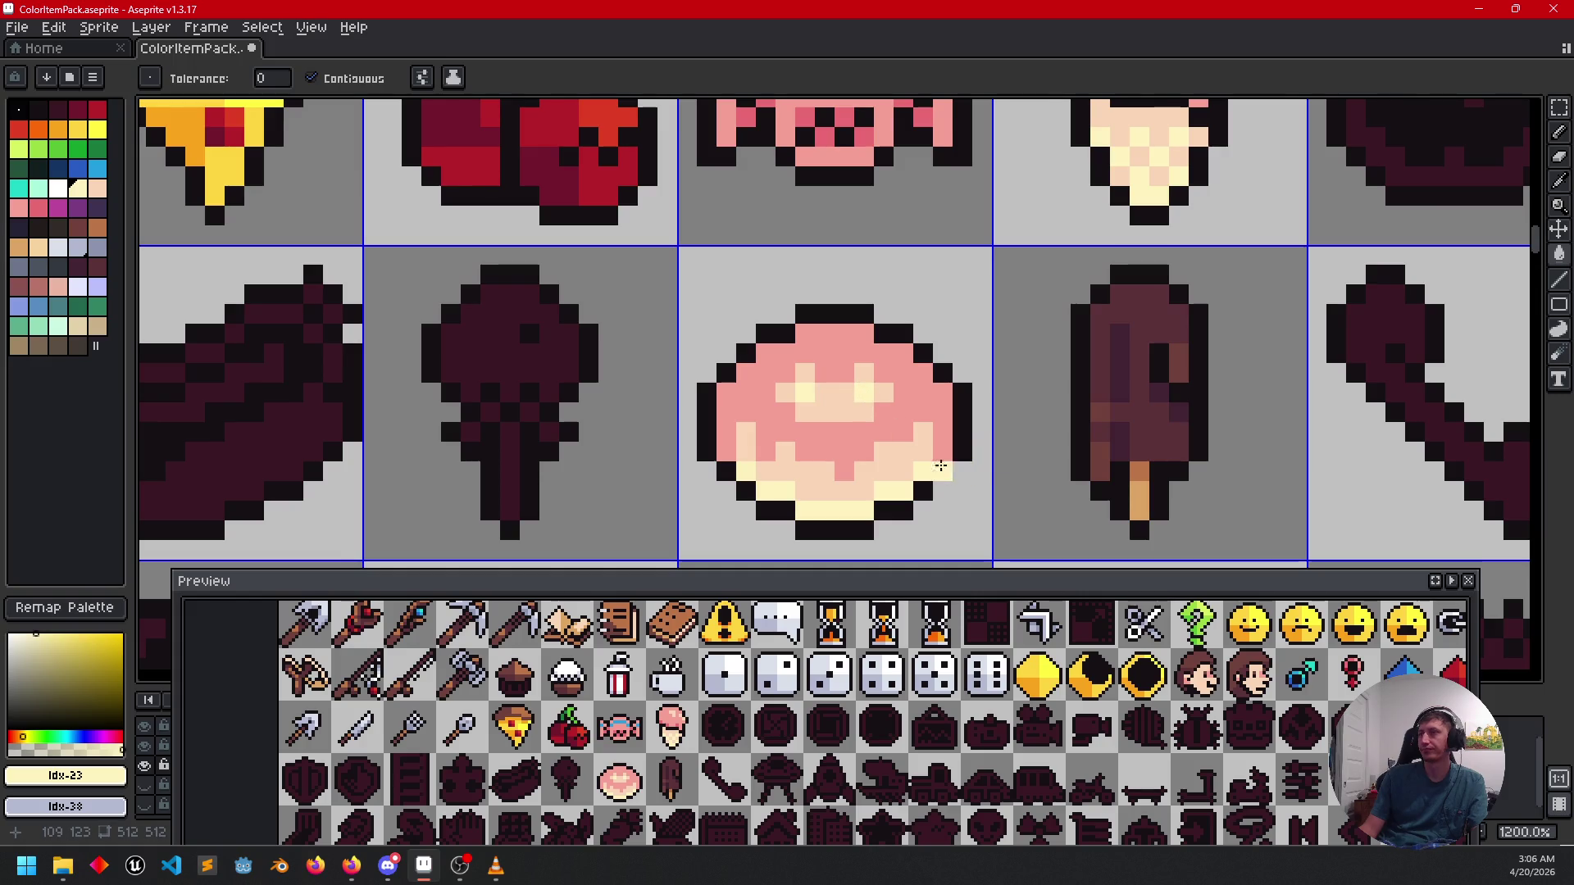
Pencil pale yellow highlight pixels onto the donut's pink frosting.
scroll(974, 485, down, 2)
drag(973, 485, 993, 435)
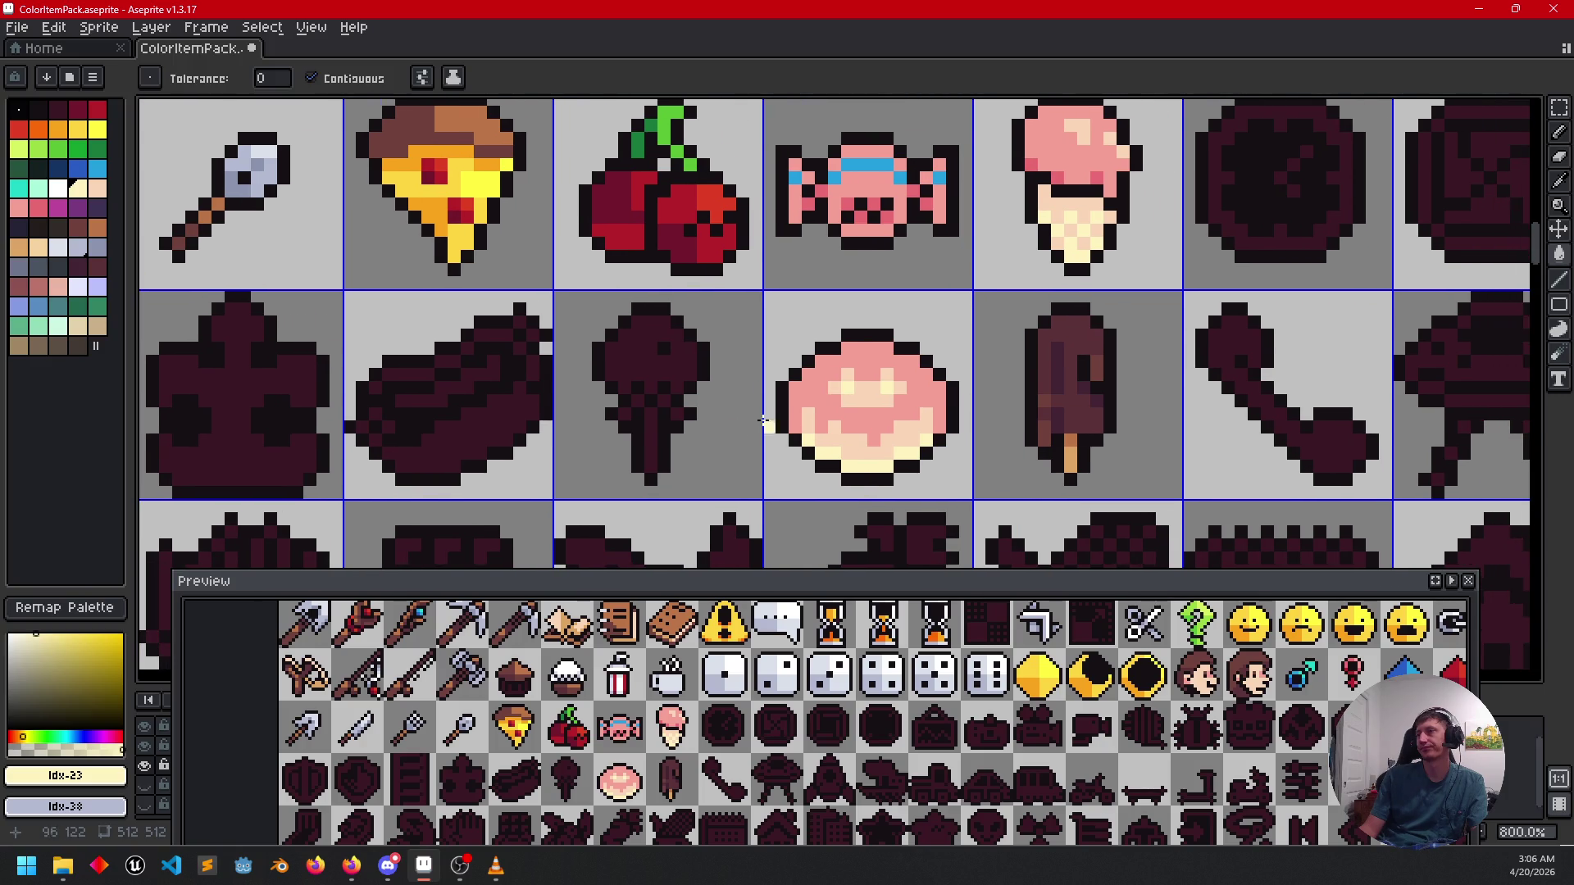
scroll(873, 386, up, 3)
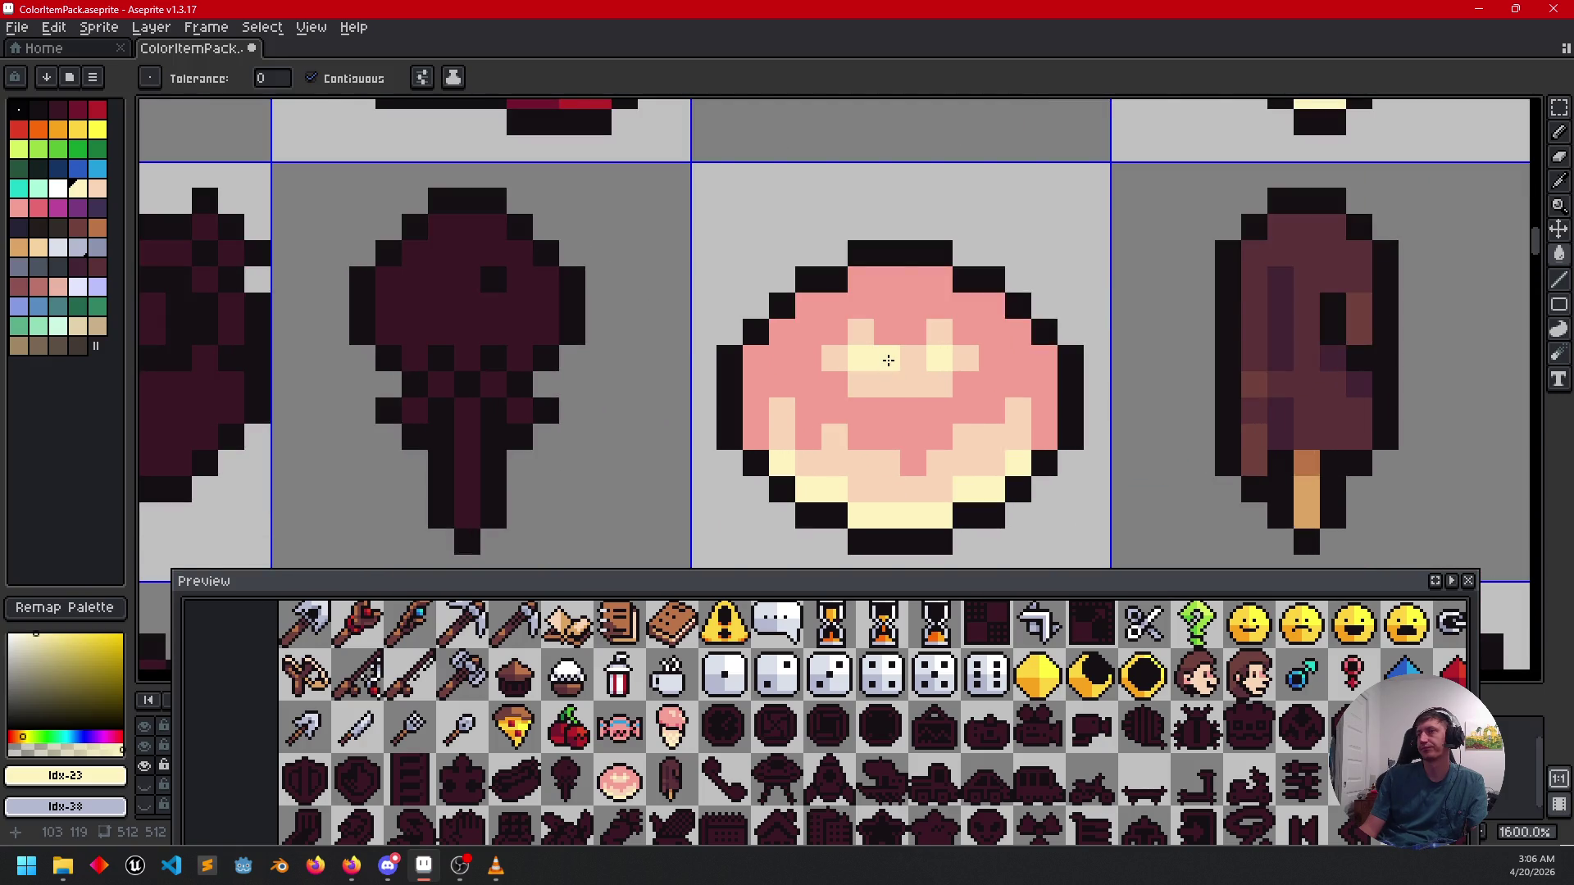
key(b)
scroll(956, 483, down, 1)
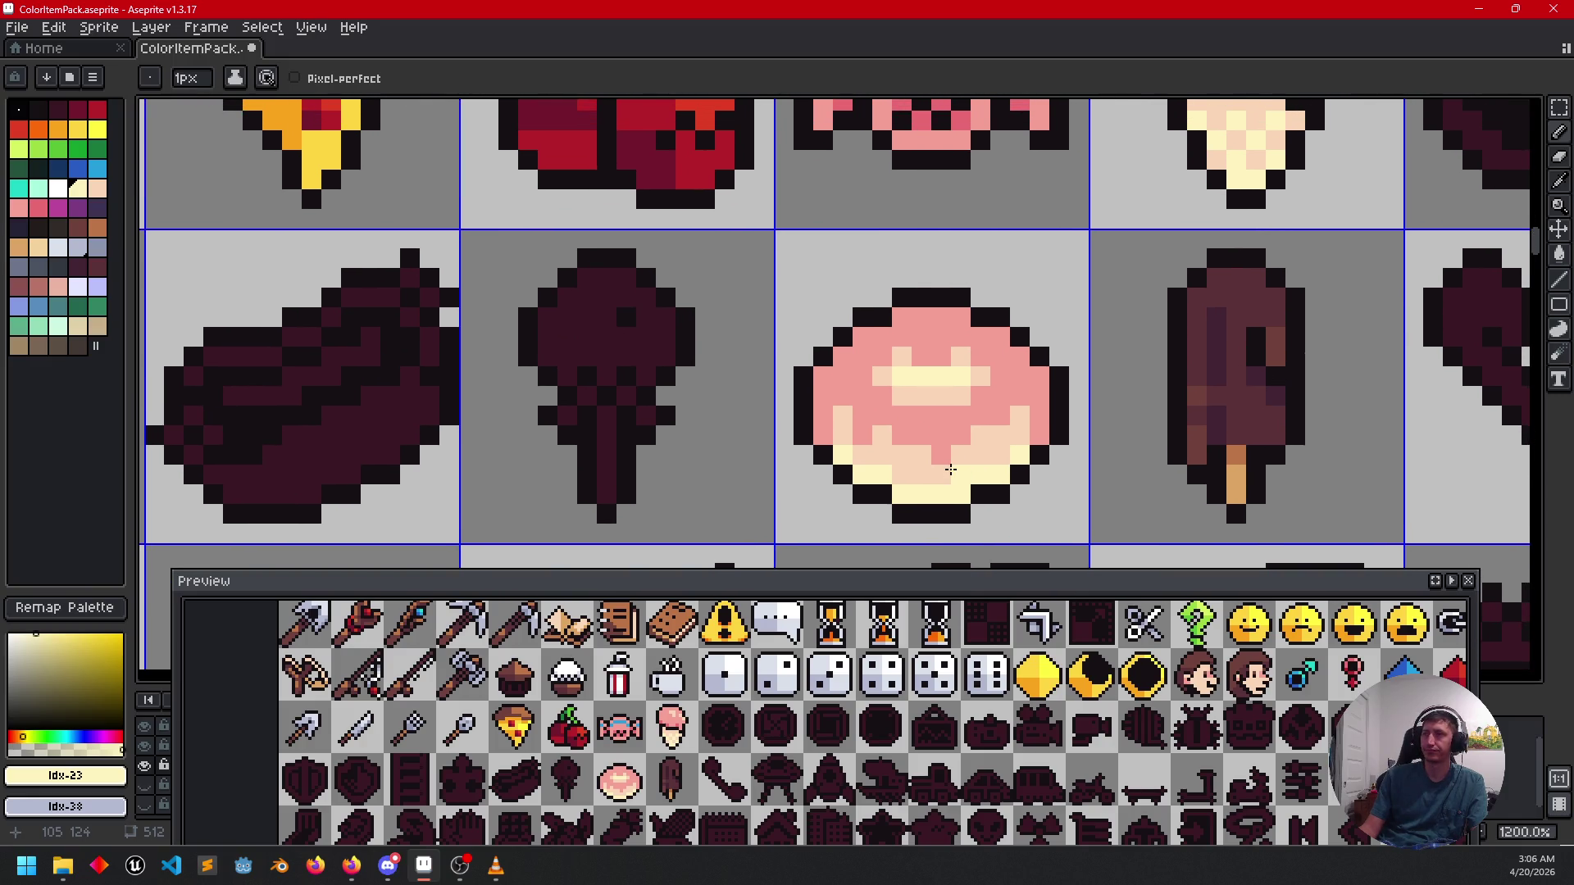
drag(961, 469, 1051, 425)
key(v)
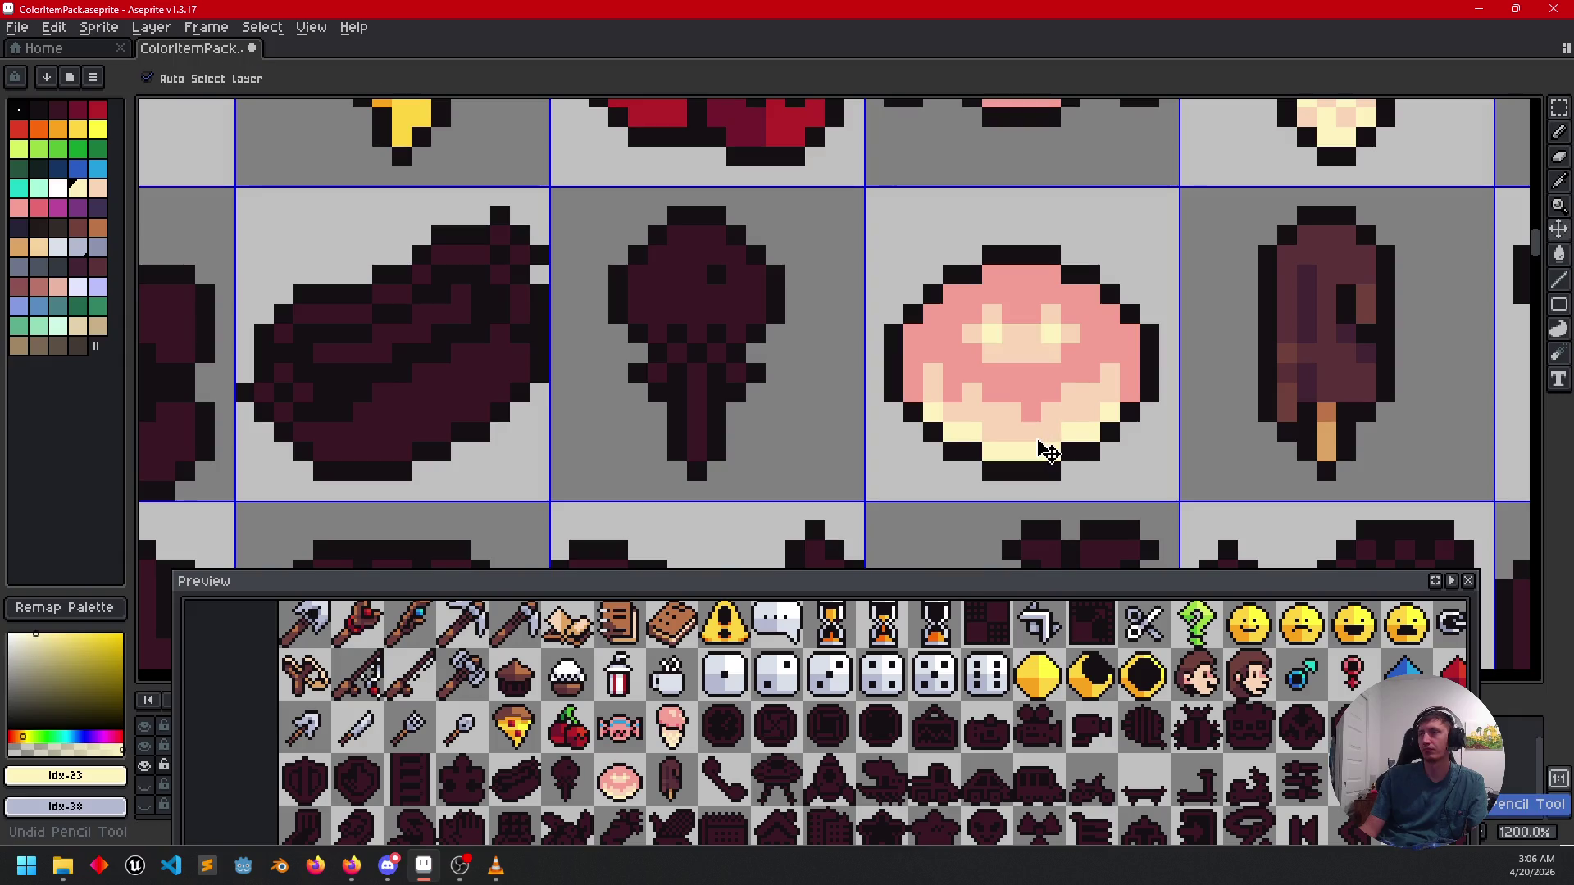
key(b)
drag(1041, 451, 879, 452)
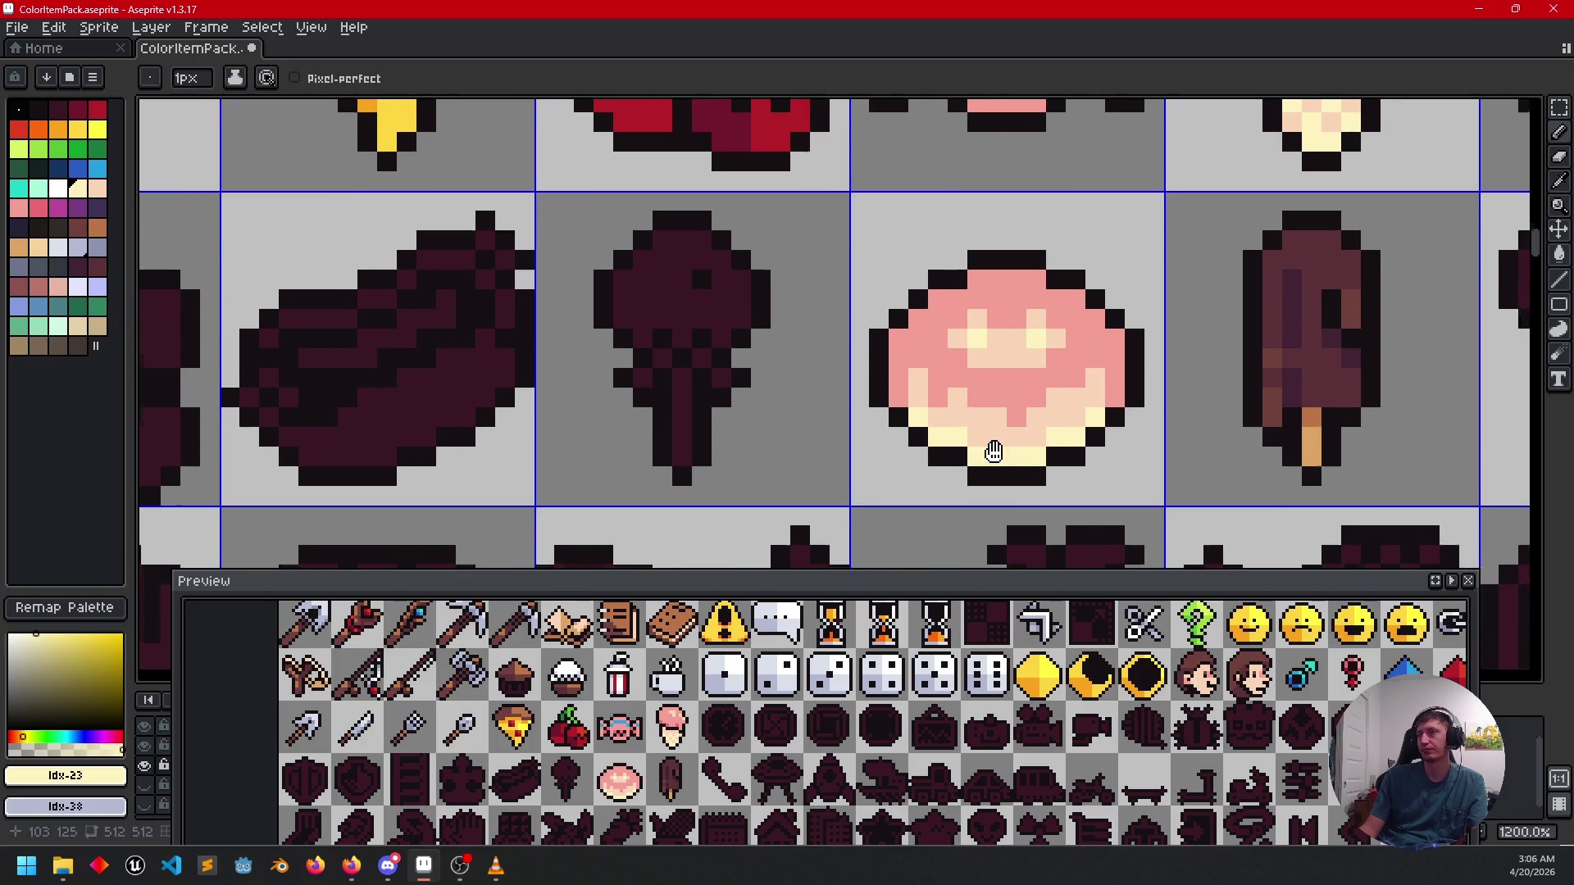
click(900, 421)
scroll(901, 415, up, 1)
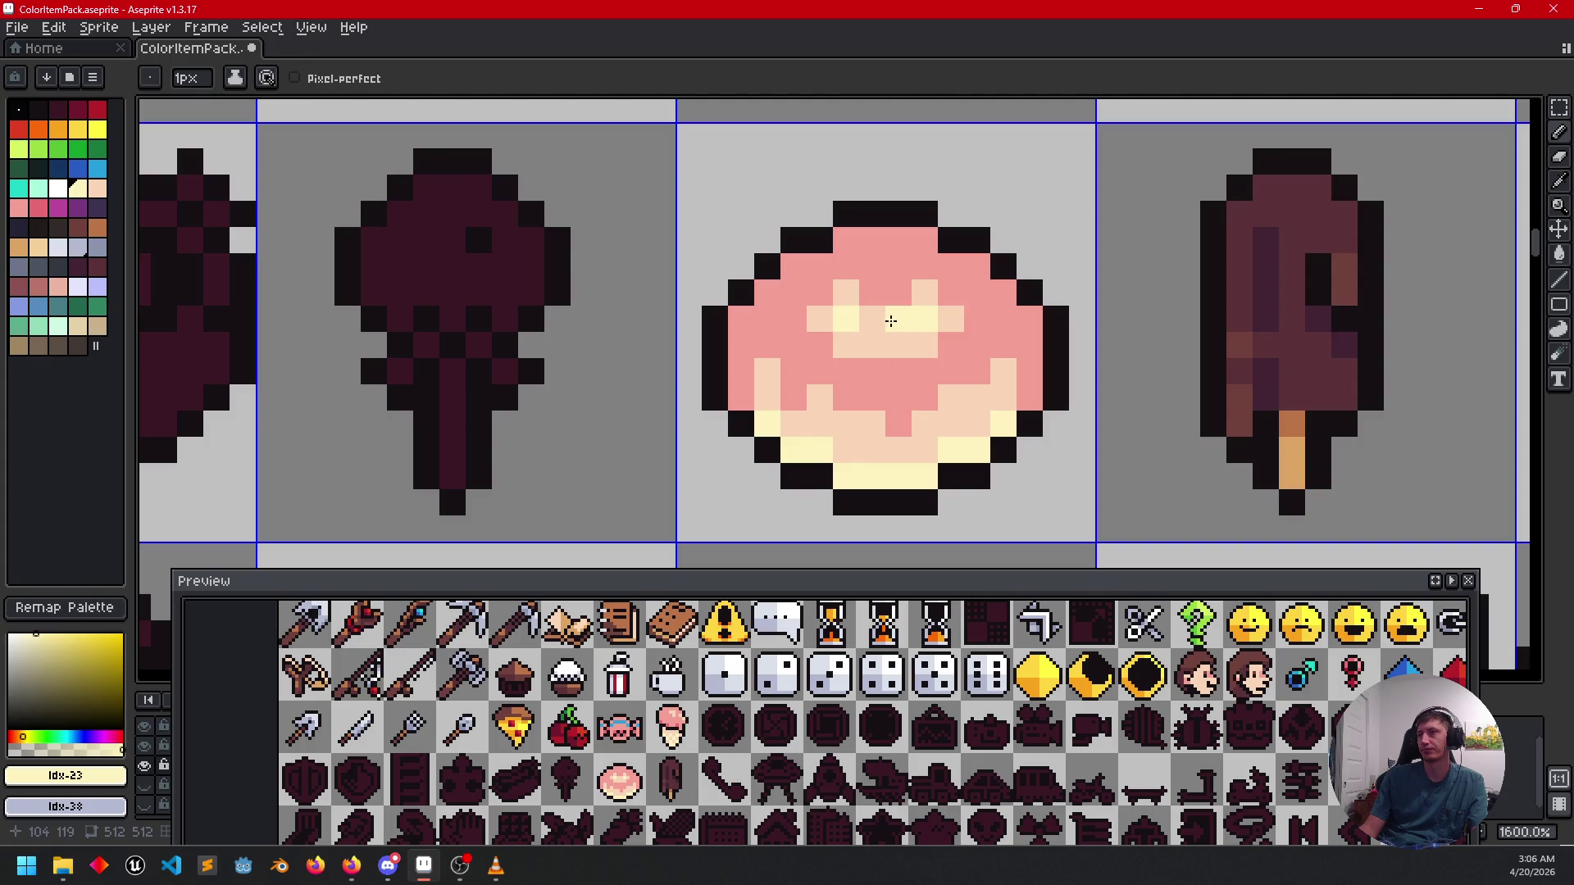
click(865, 318)
Fill the dark stem sprite's head pink, sampled from the candy sprite.
scroll(867, 353, down, 1)
scroll(870, 369, up, 1)
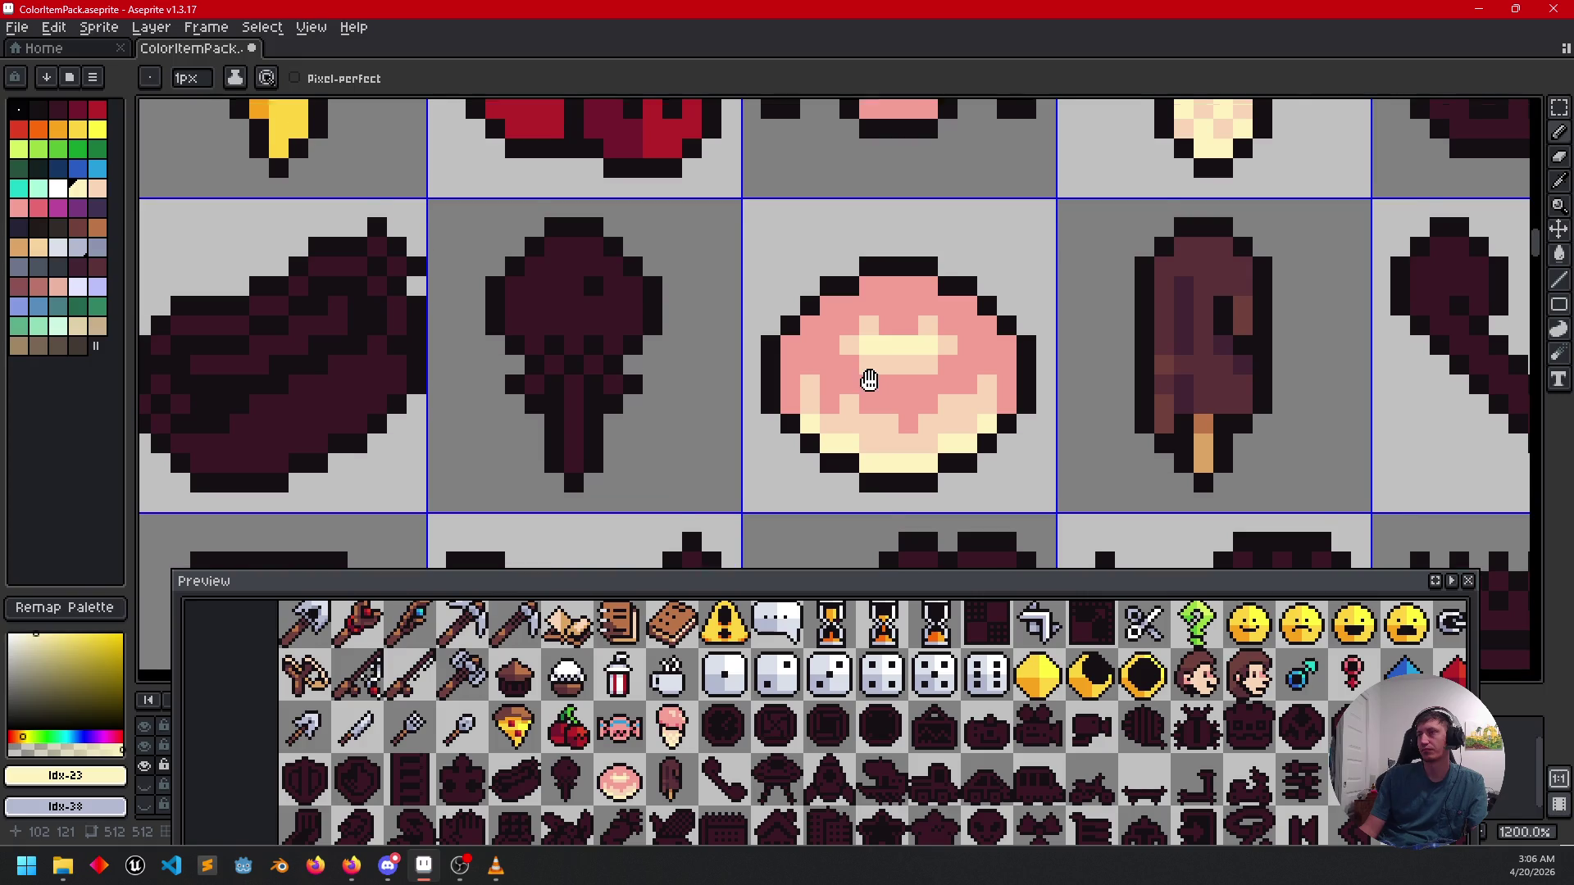
key(alt)
click(865, 427)
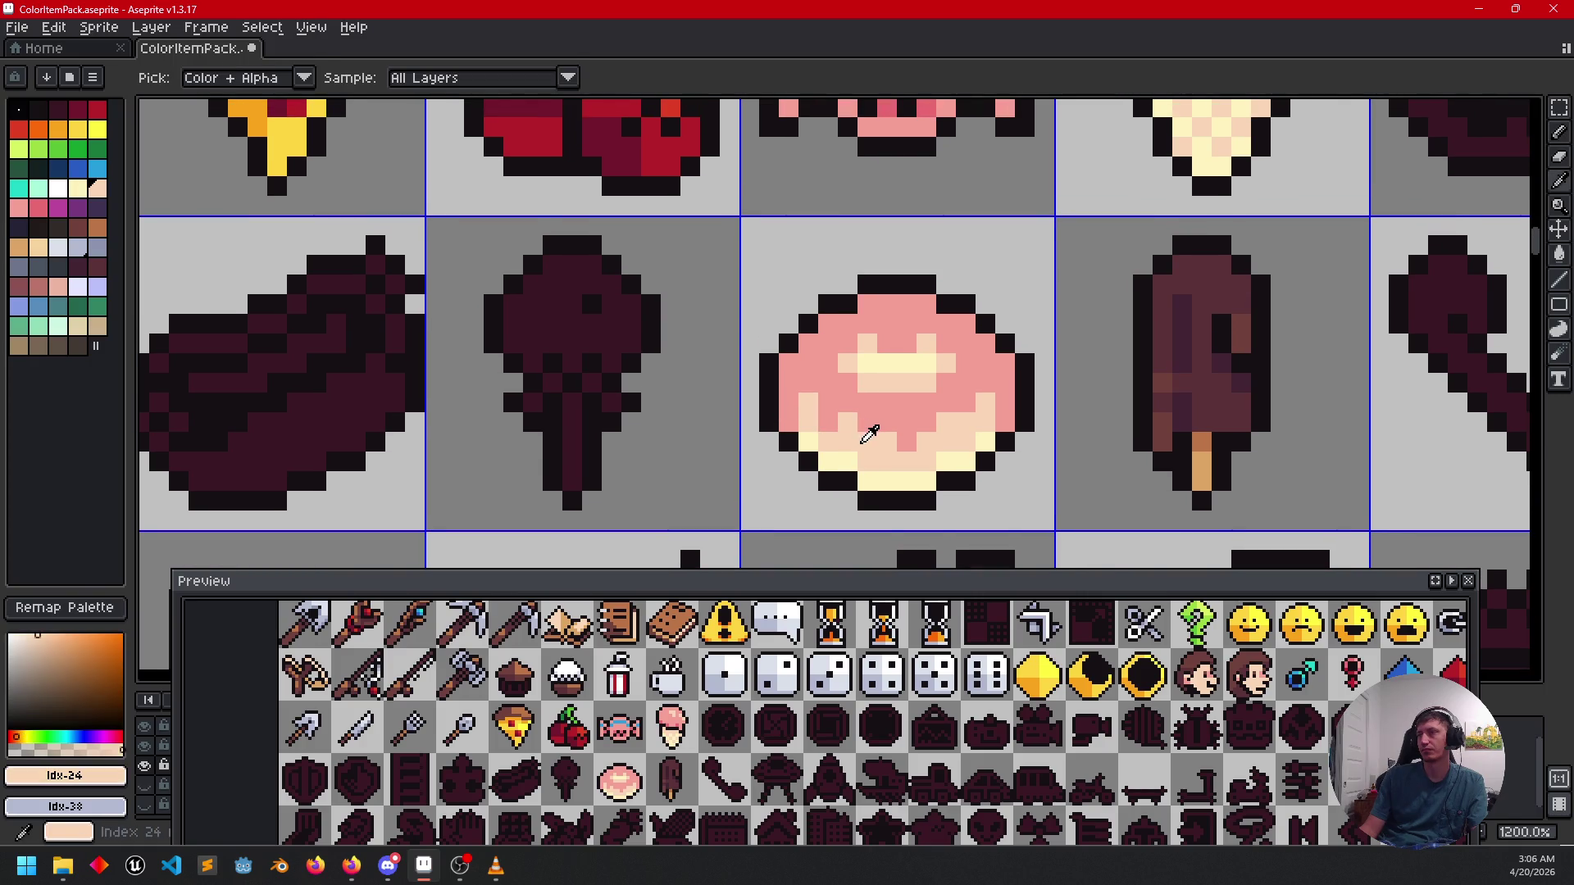
drag(812, 366, 962, 345)
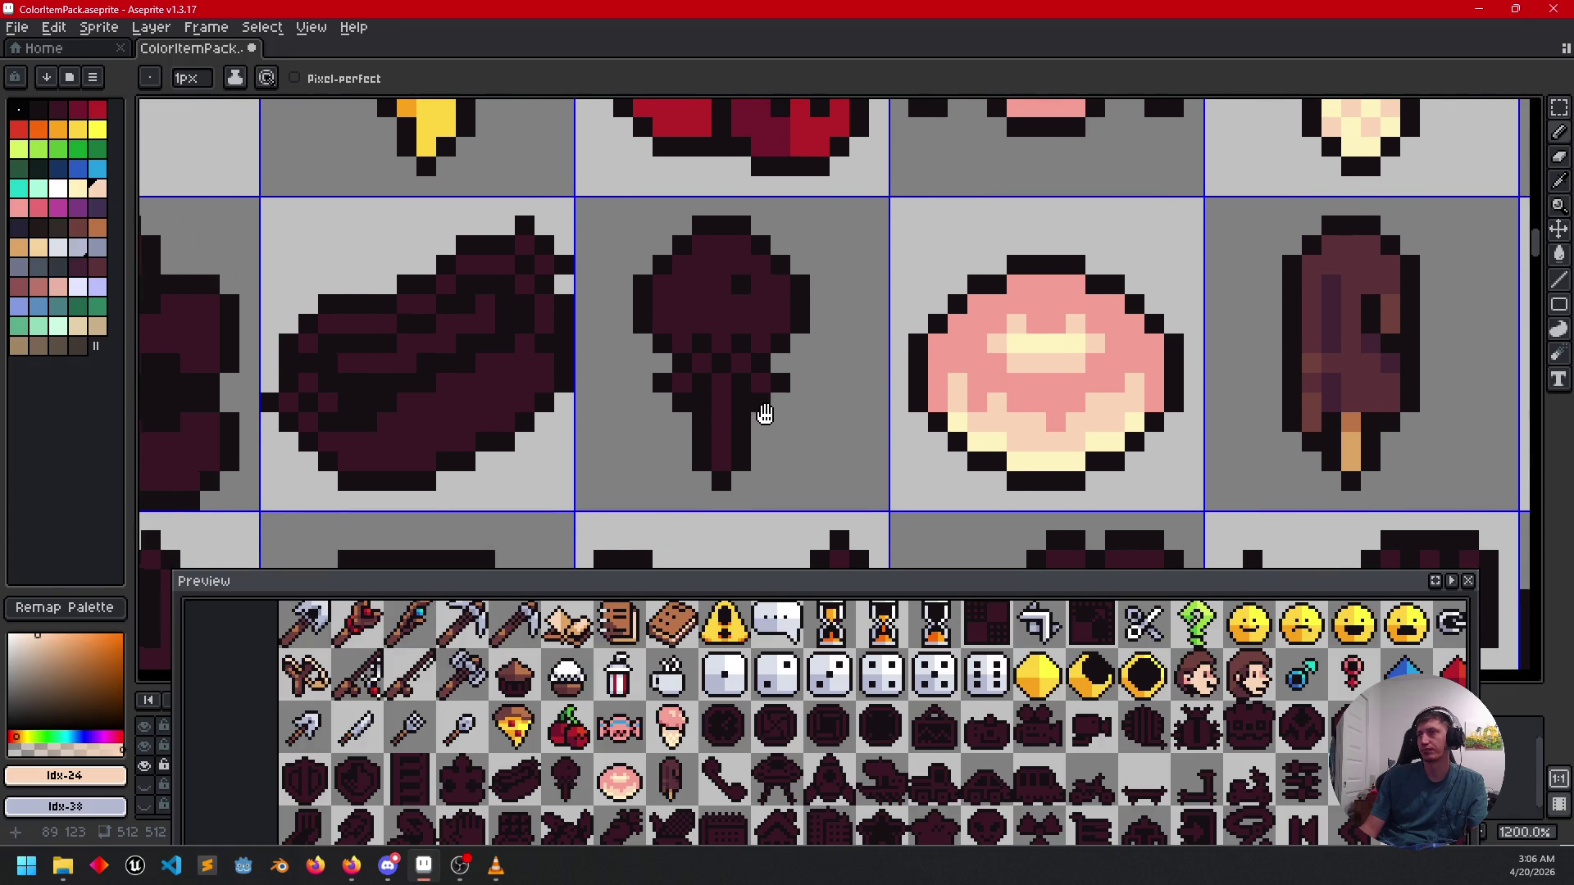
drag(755, 415, 843, 436)
scroll(793, 362, down, 2)
scroll(806, 416, up, 2)
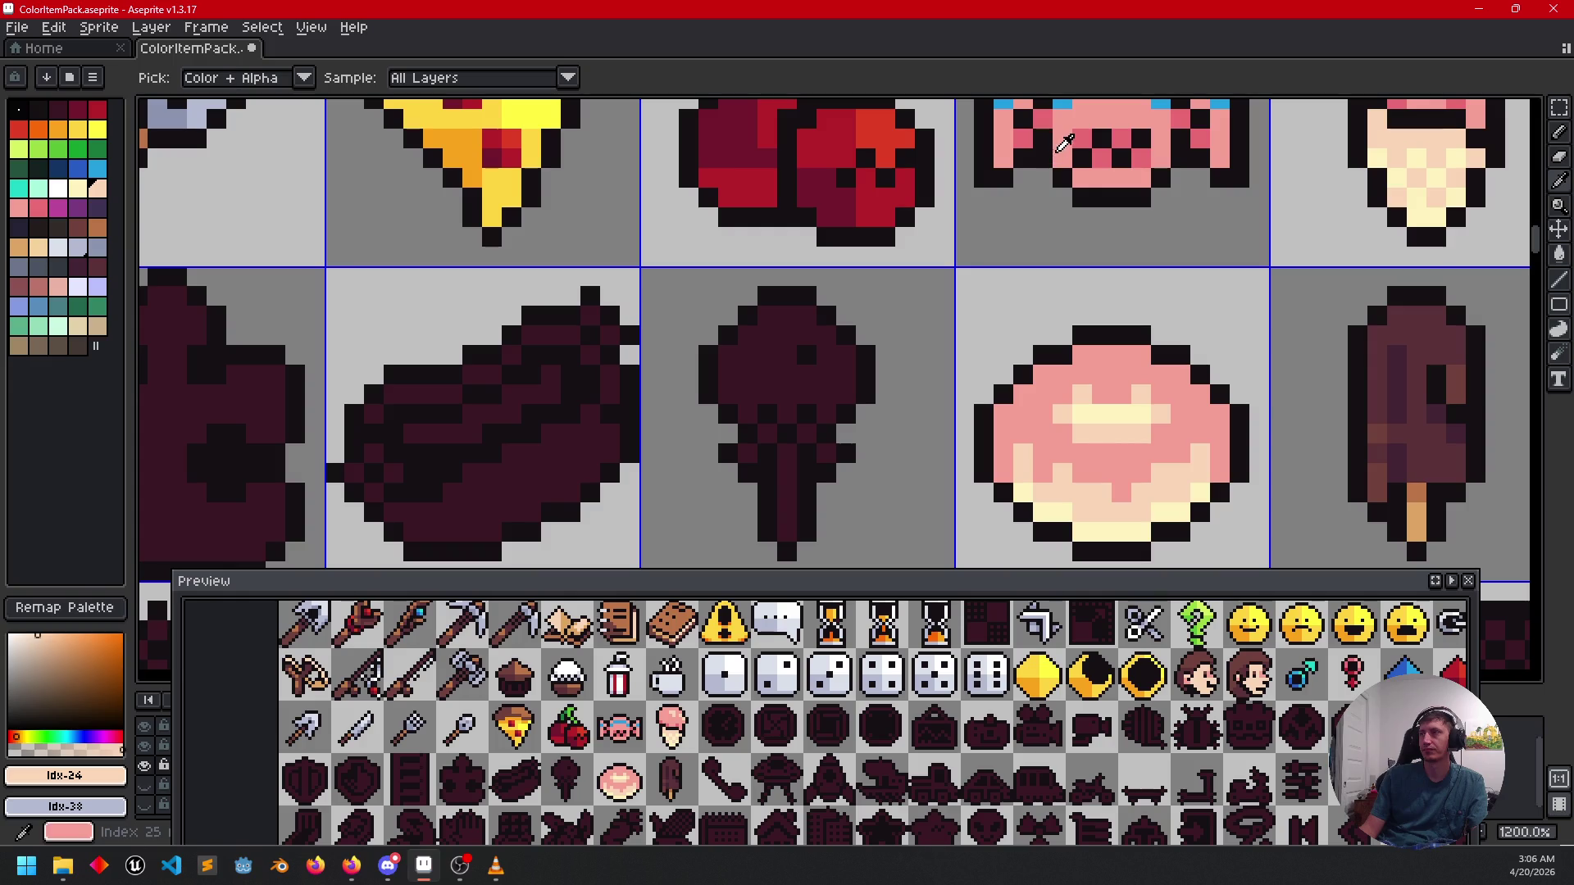
alt+click(1066, 137)
key(g)
click(766, 336)
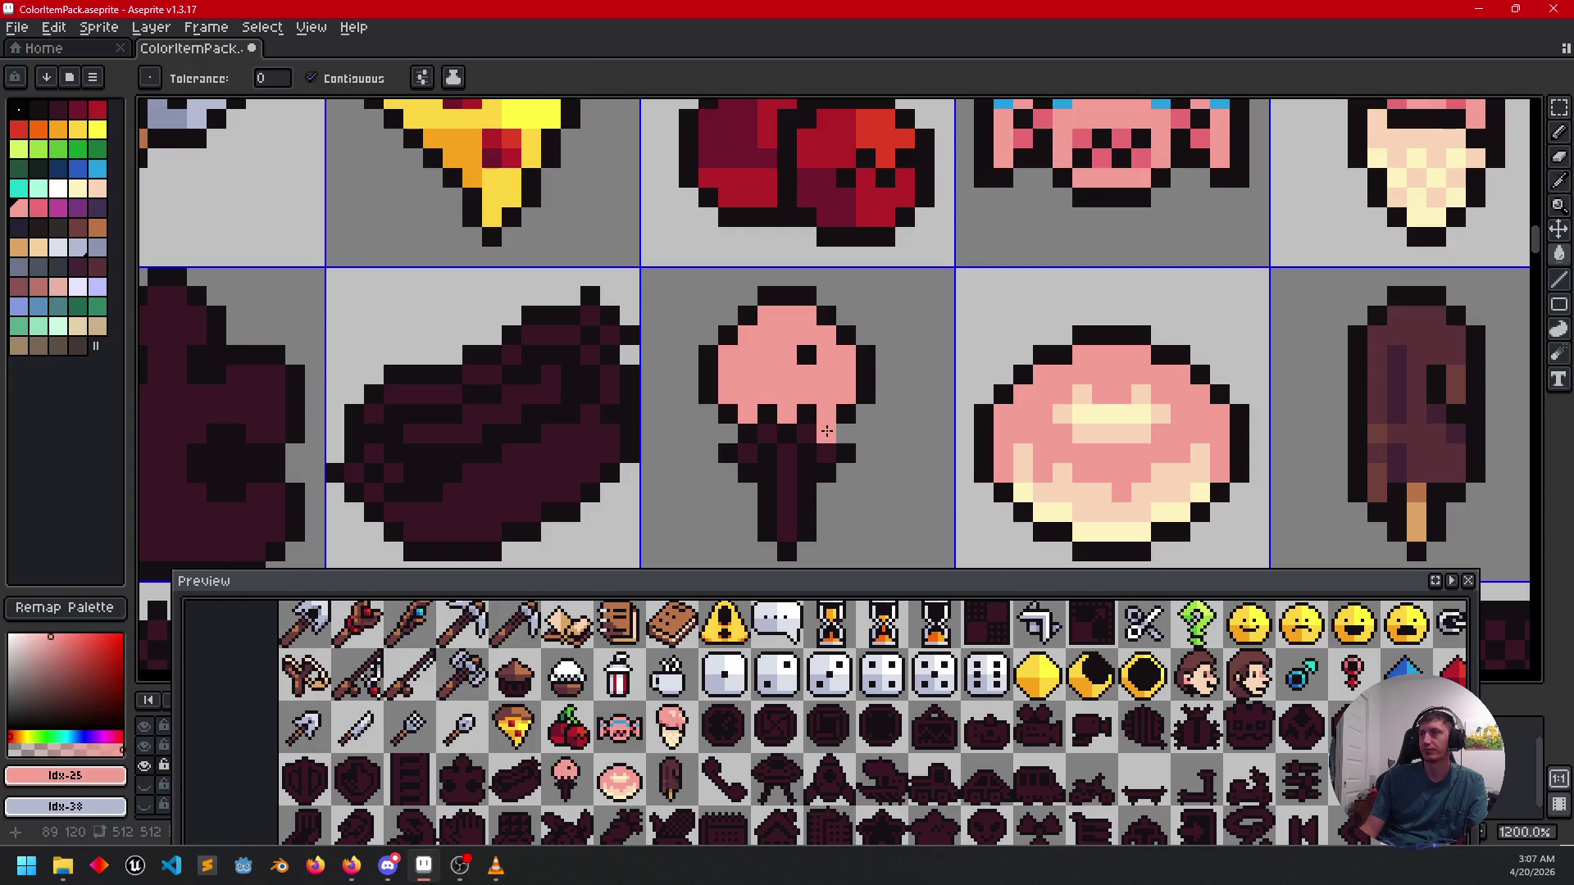
click(747, 452)
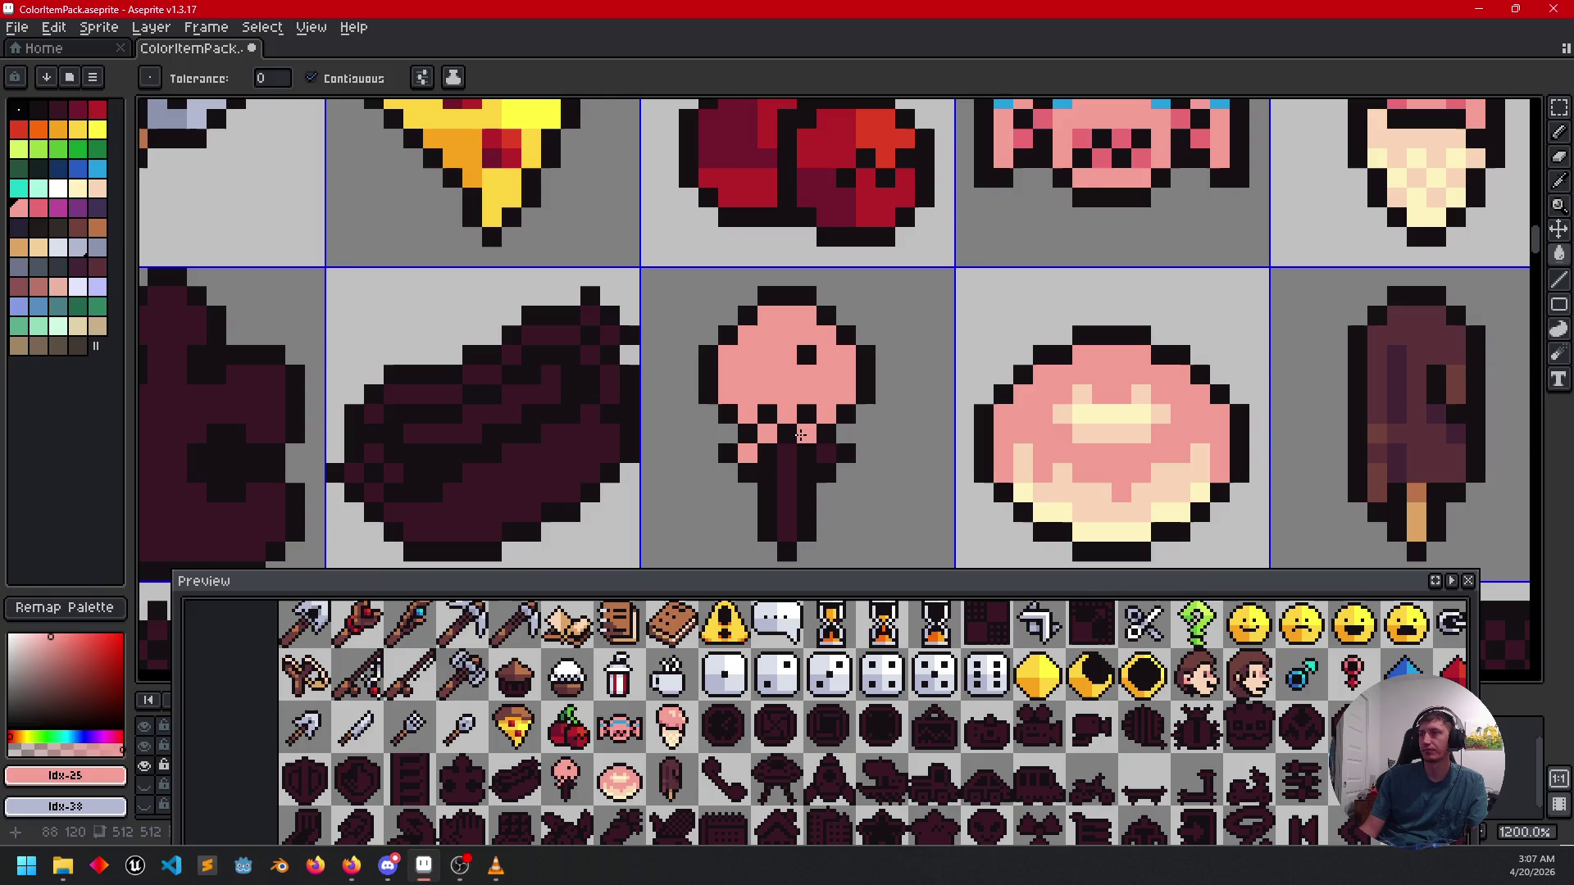
click(807, 435)
Fill the lollipop stick orange and paint its top pixel brown.
scroll(1238, 444, down, 1)
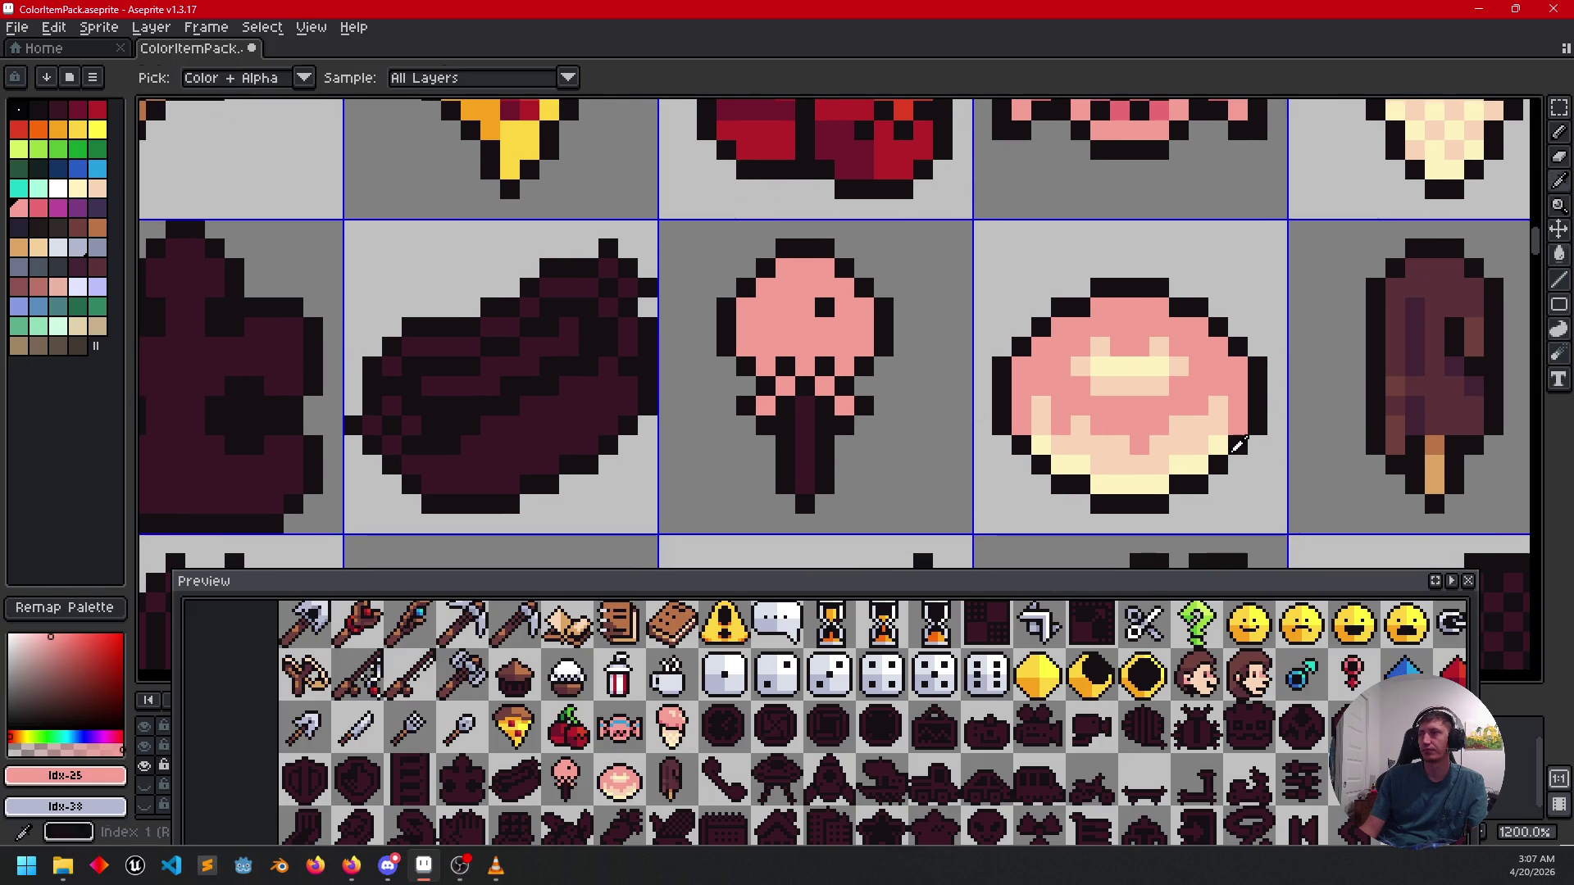
alt+click(1448, 490)
click(806, 451)
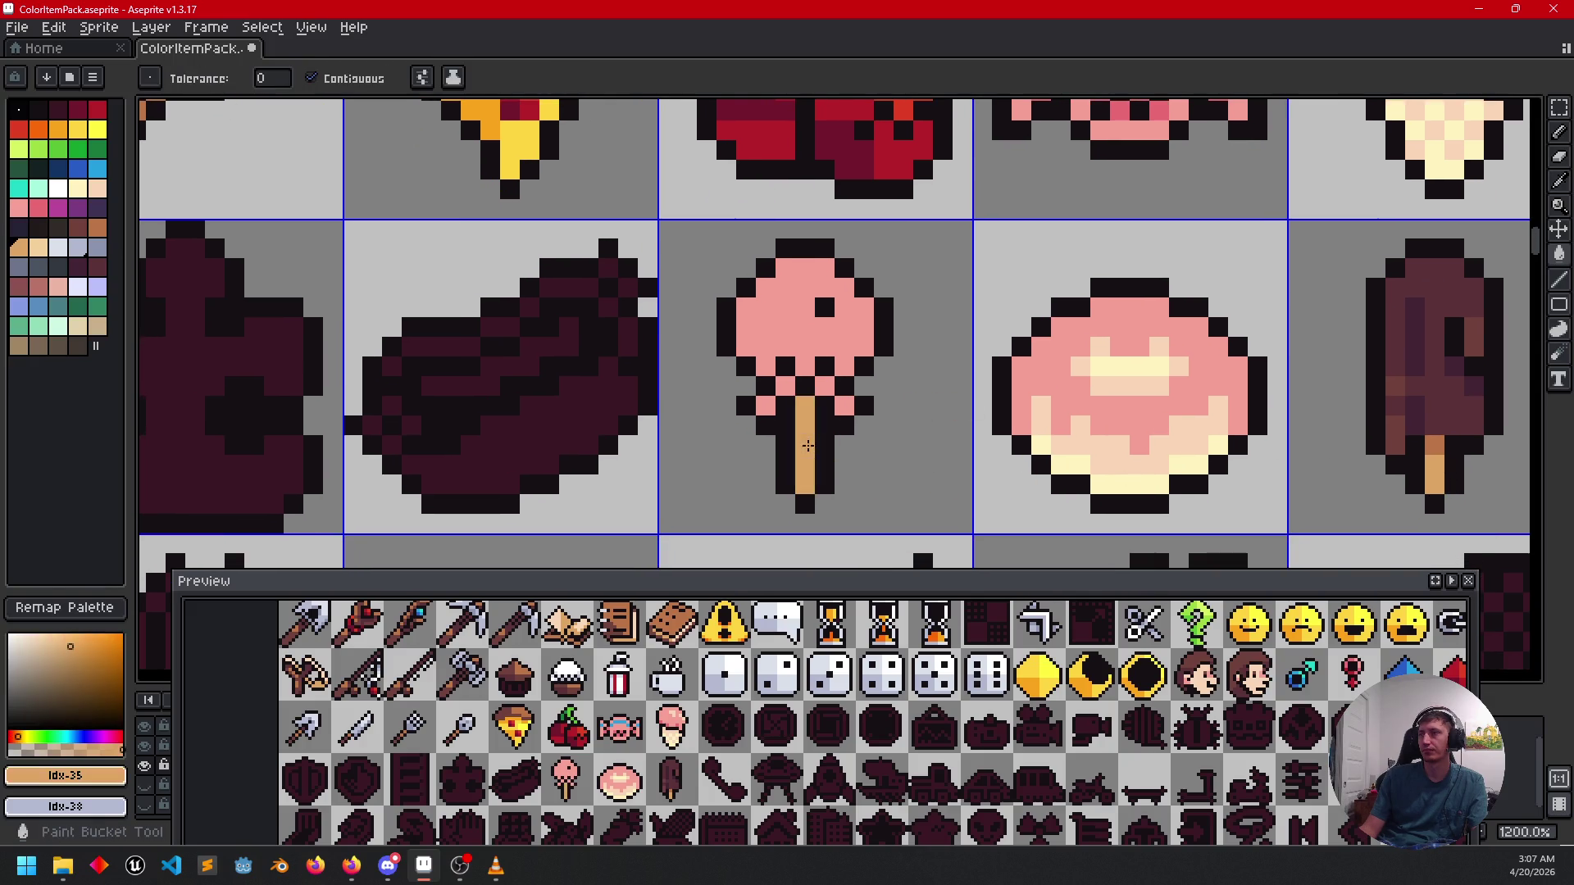
drag(875, 476, 873, 481)
alt+click(1446, 443)
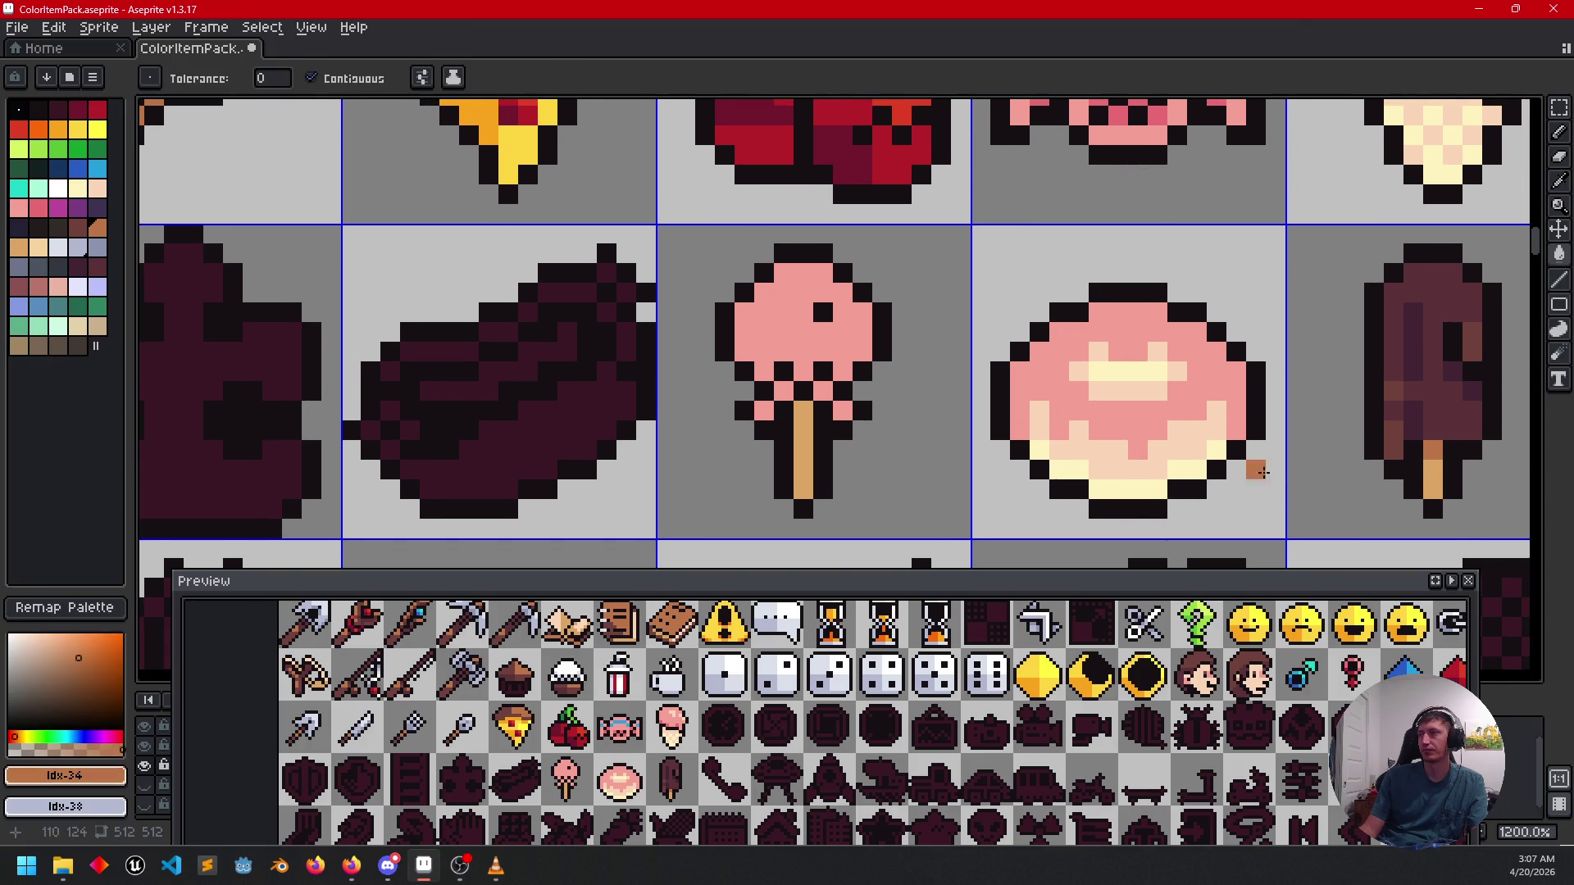
click(819, 408)
key(b)
click(803, 411)
Add darker pink shading pixels along the lollipop's lower edge and sides.
scroll(924, 429, up, 1)
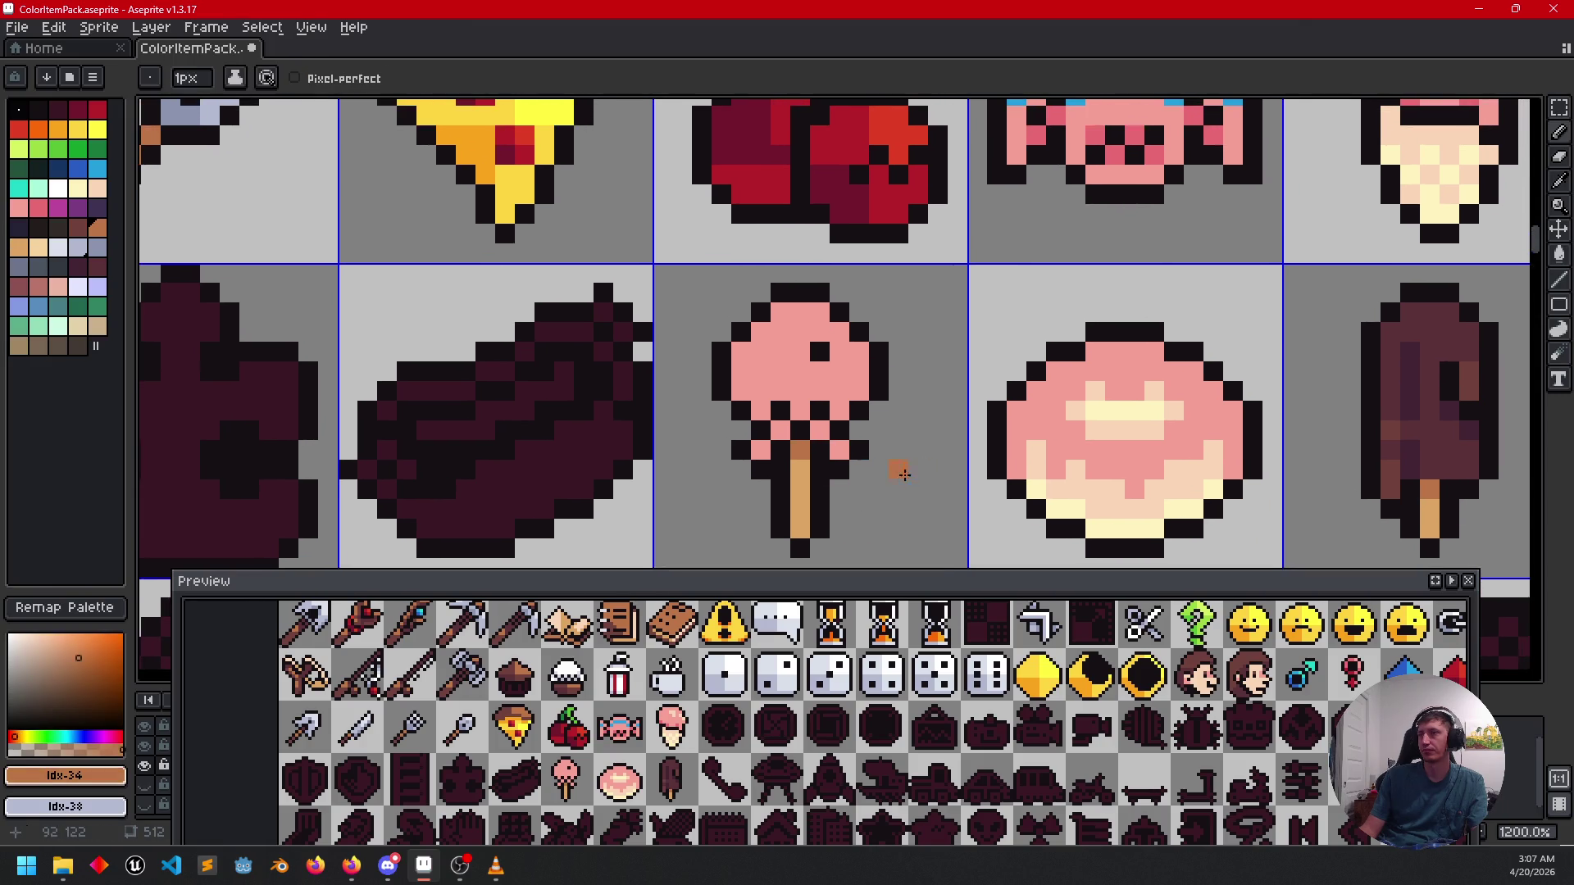
scroll(873, 387, up, 1)
key(alt)
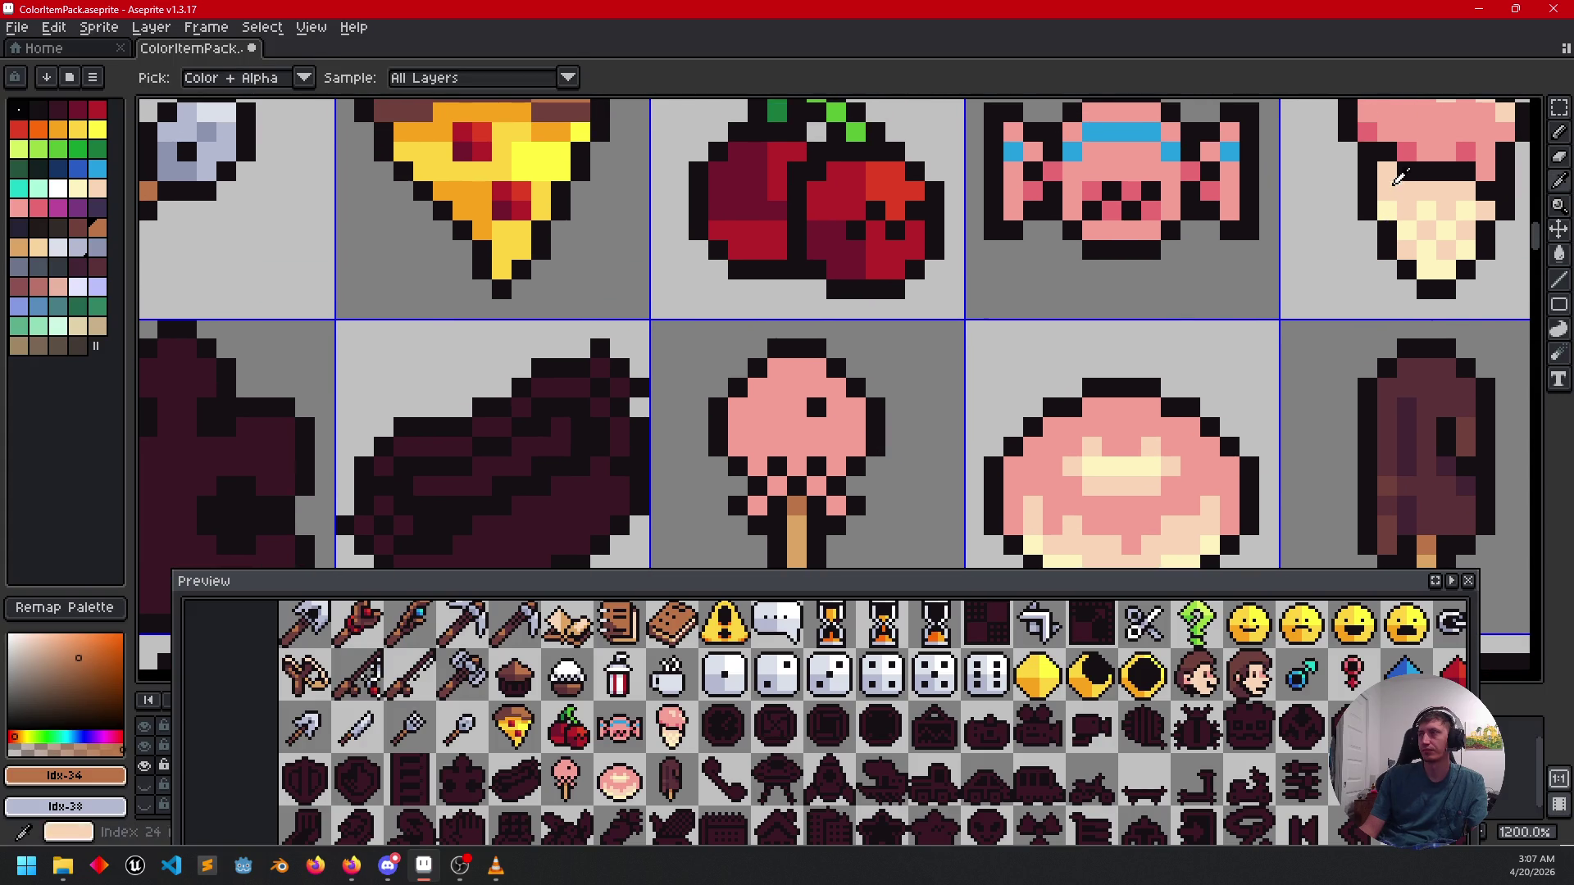
alt+click(1416, 144)
scroll(810, 387, down, 1)
click(800, 391)
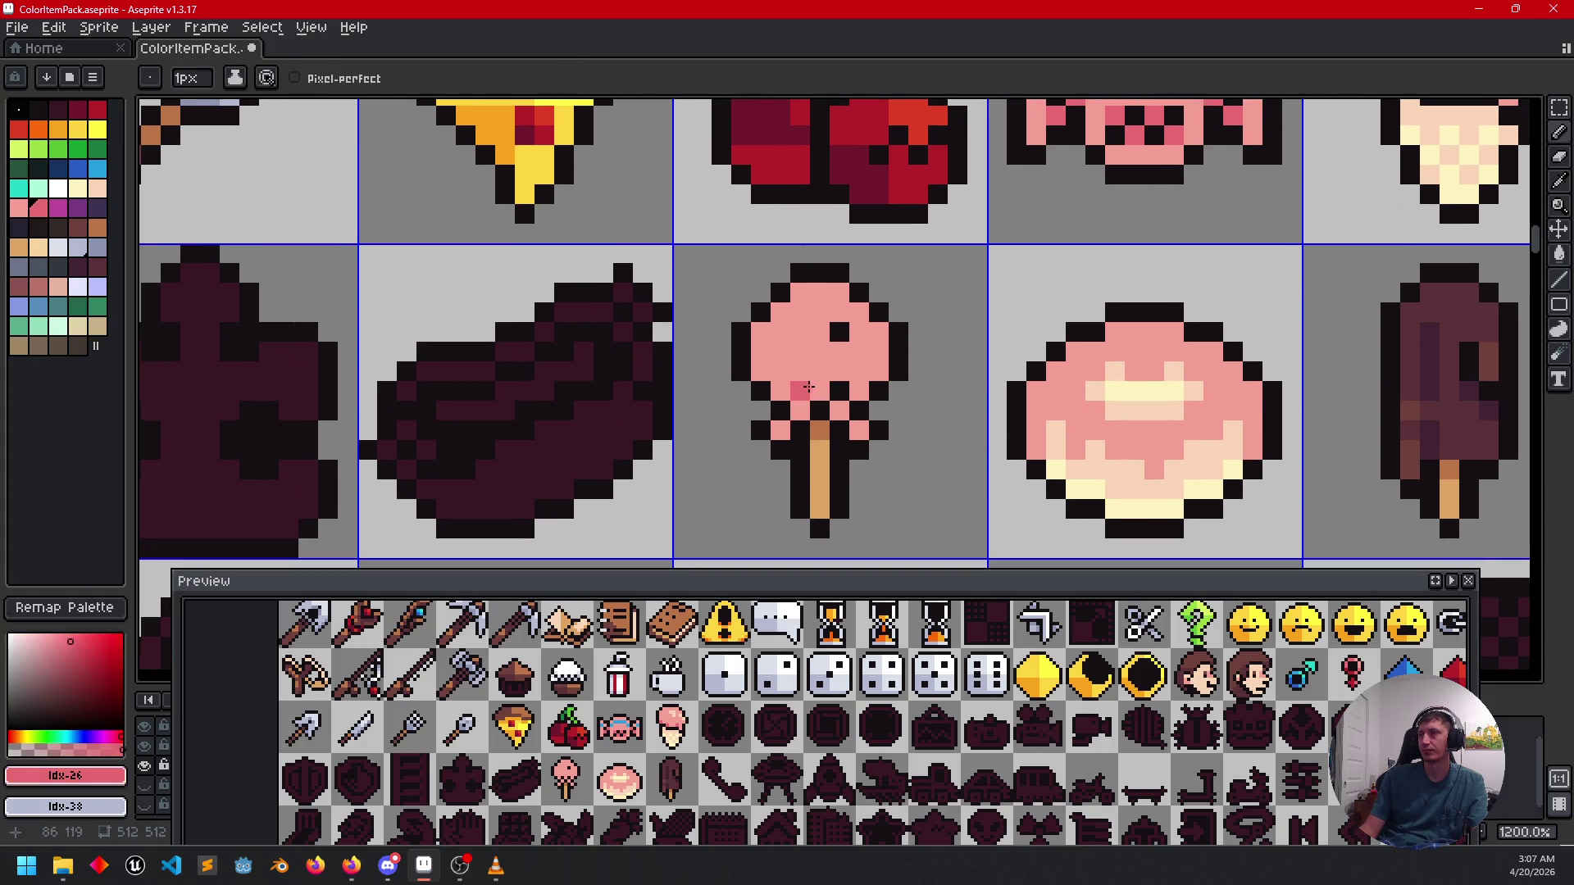
click(799, 411)
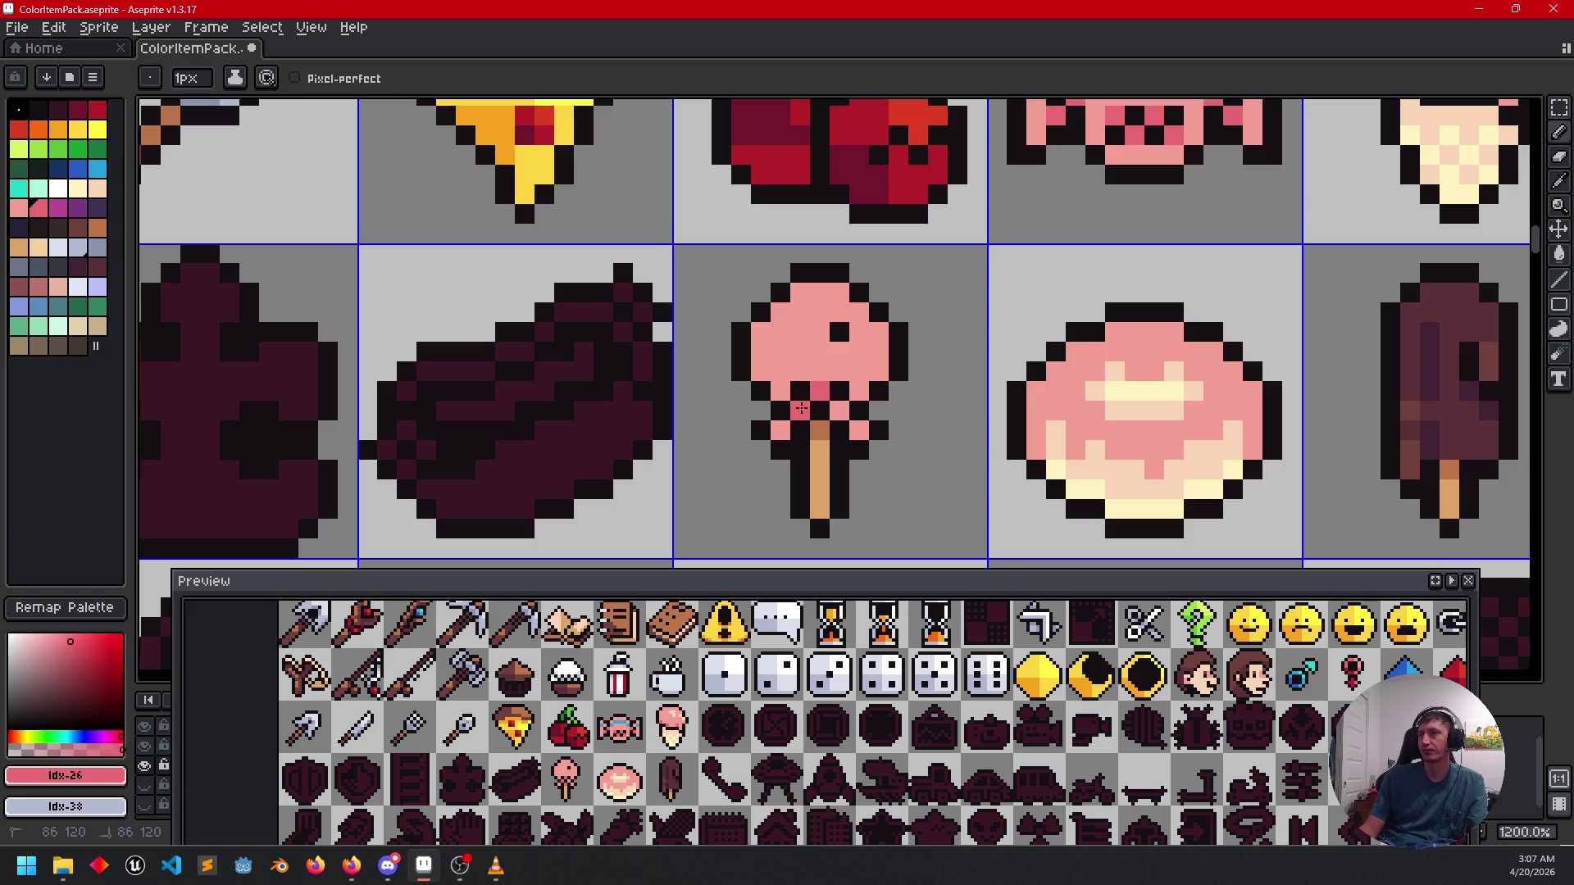
key(ctrl+z)
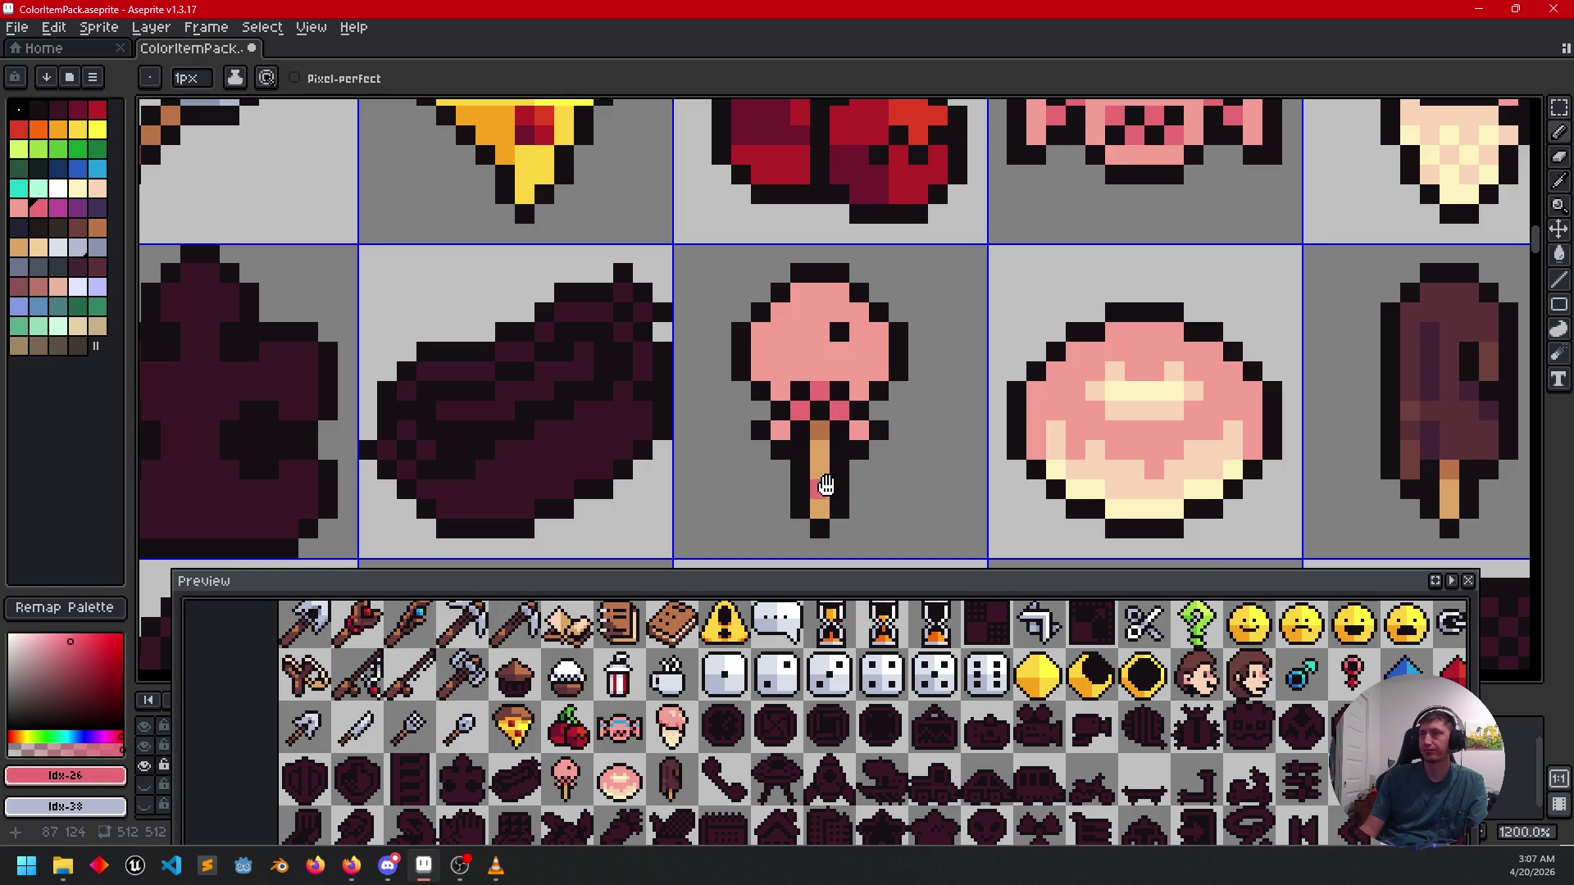
scroll(828, 459, down, 1)
click(833, 351)
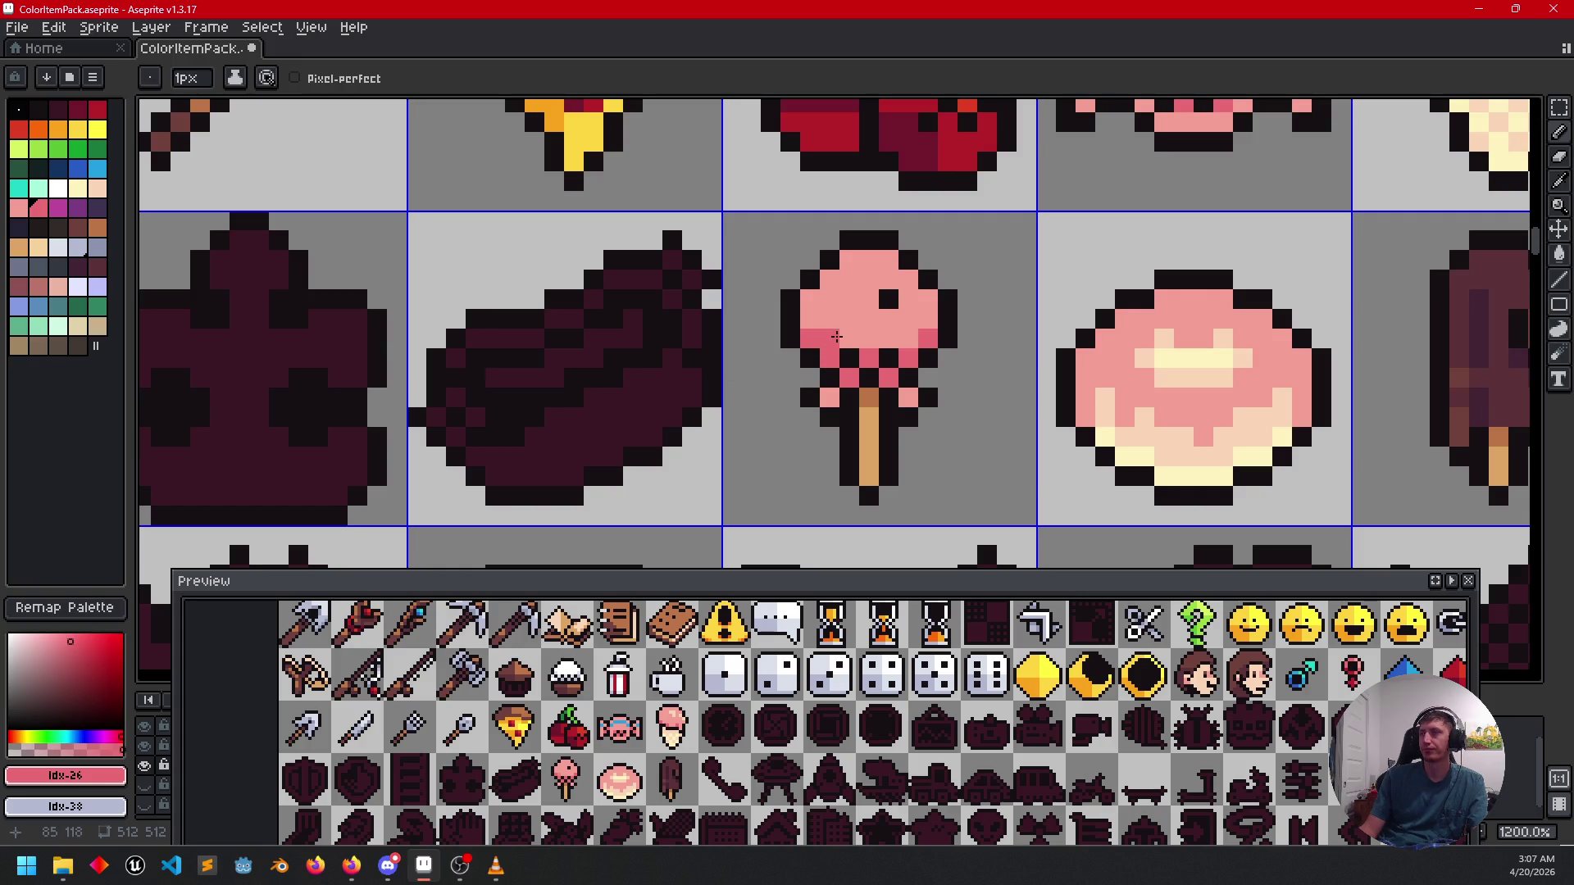
Alternate lighter and darker pink (Idx-26) samples to darken pixels on the lollipop head's left.
click(918, 331)
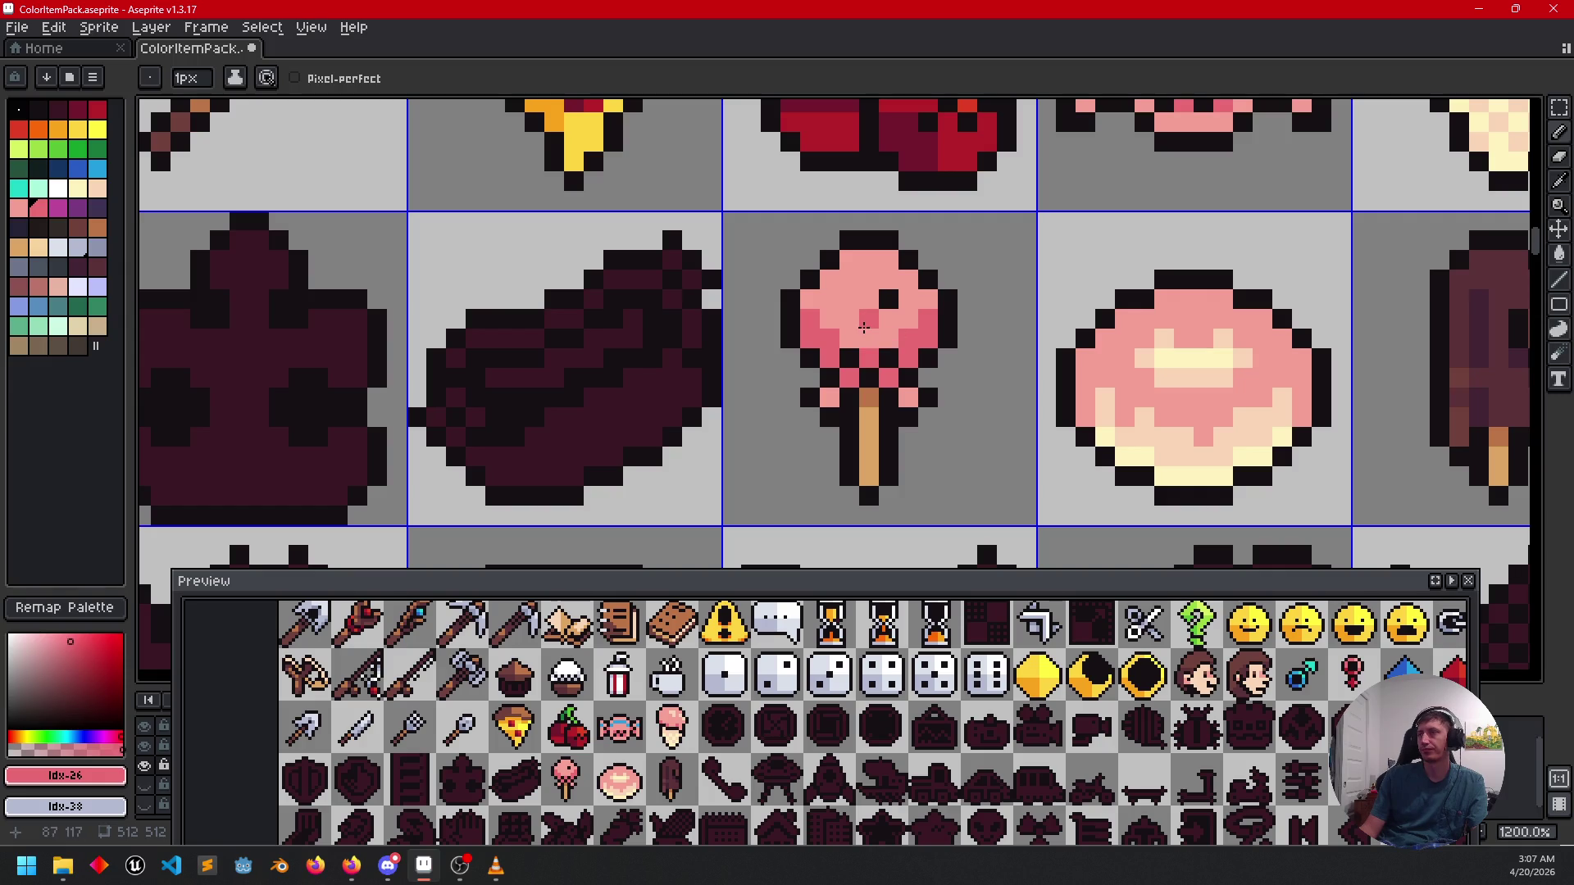
alt+click(810, 327)
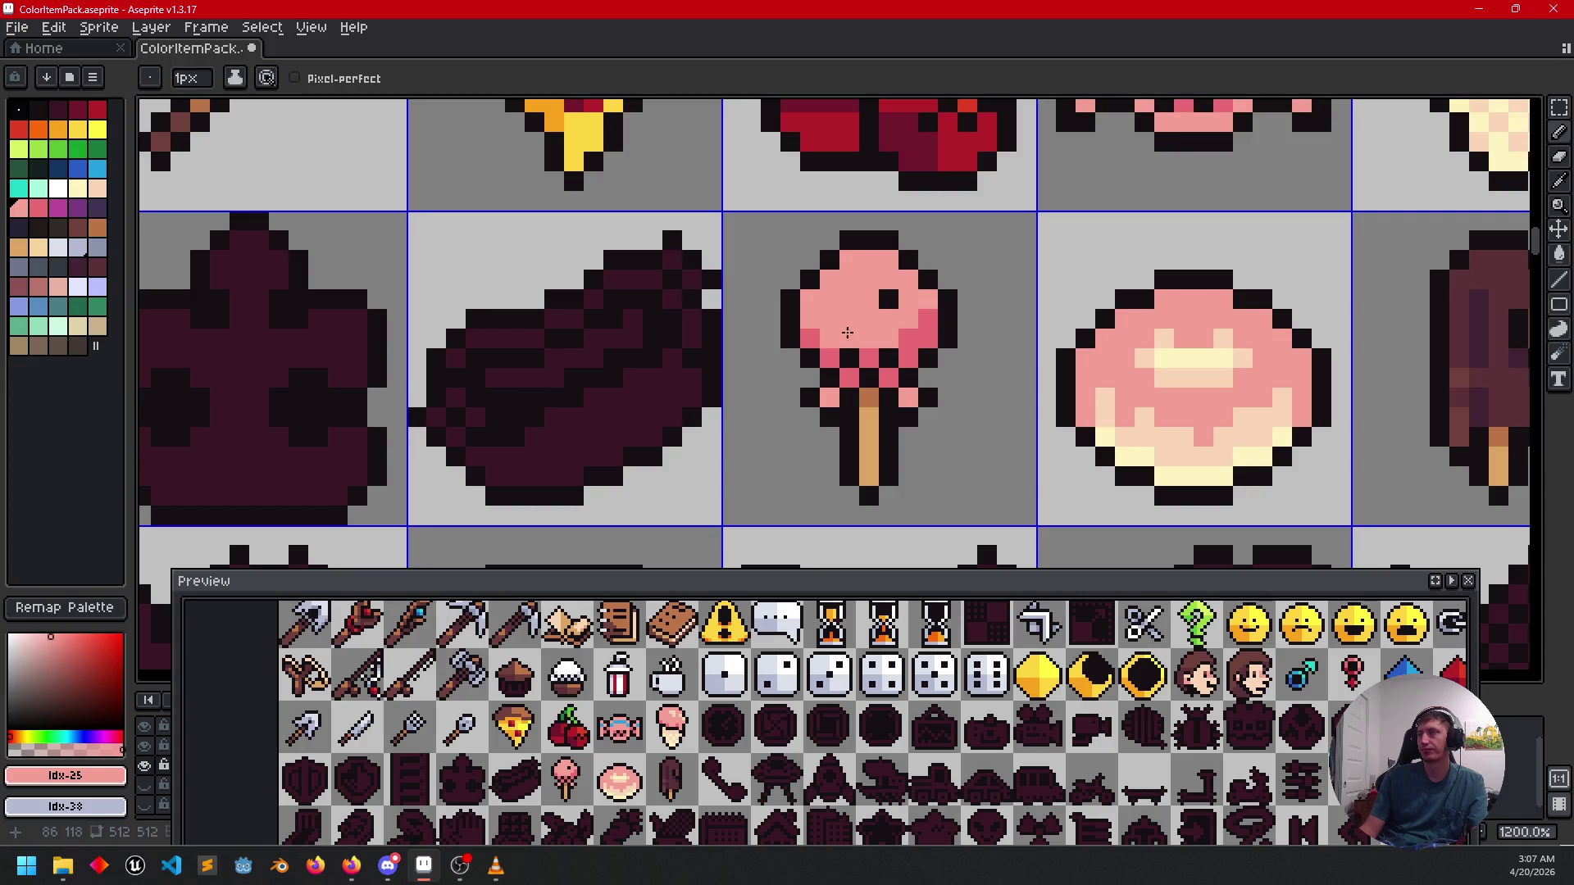
alt+click(890, 337)
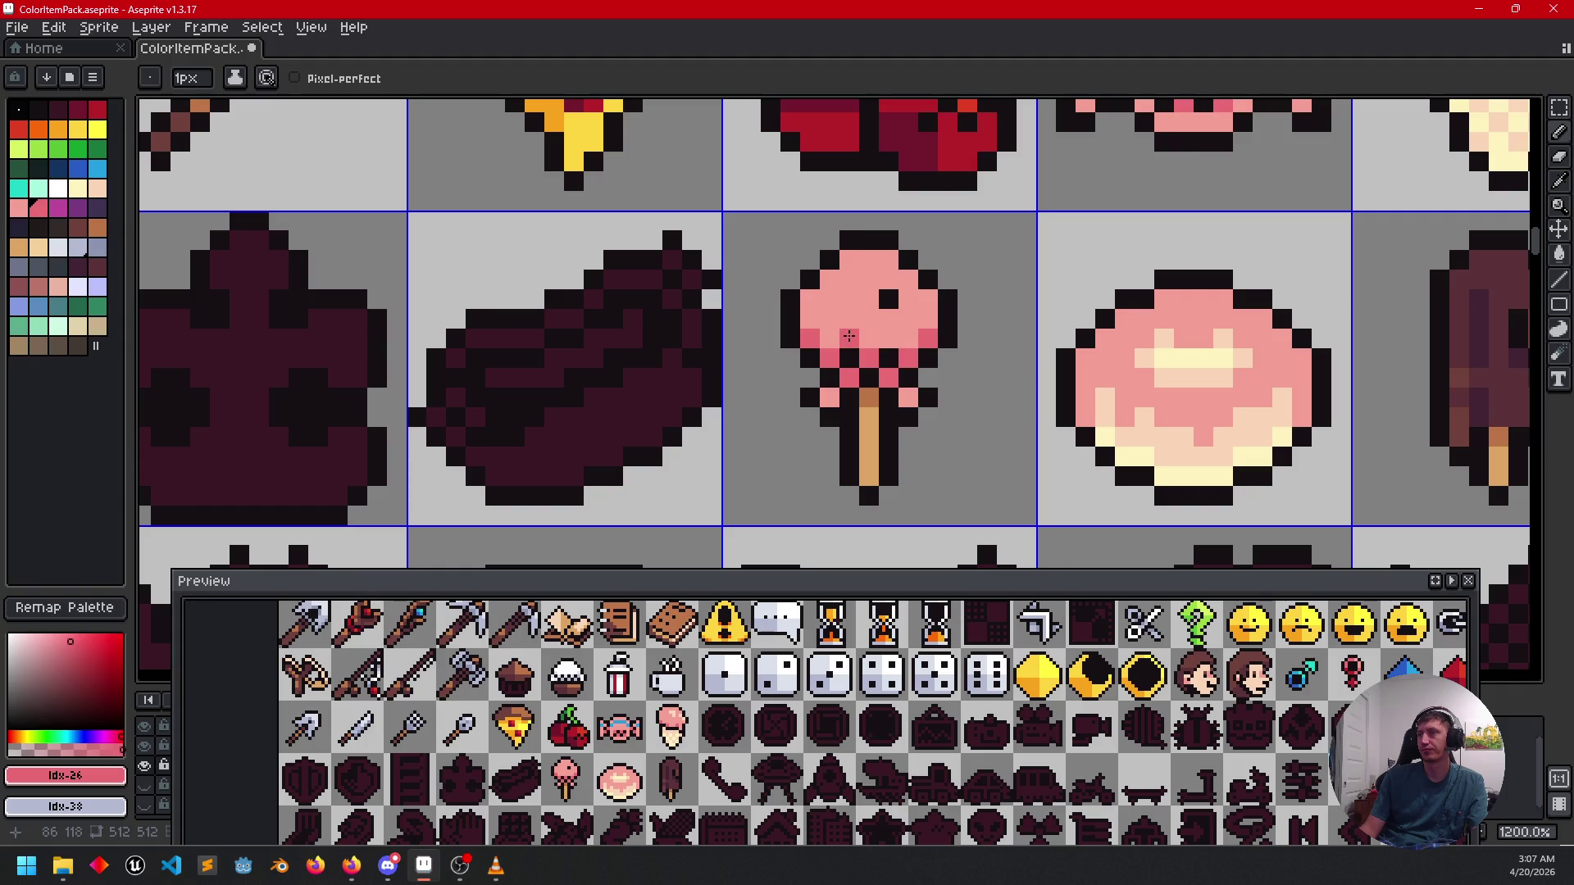
click(890, 337)
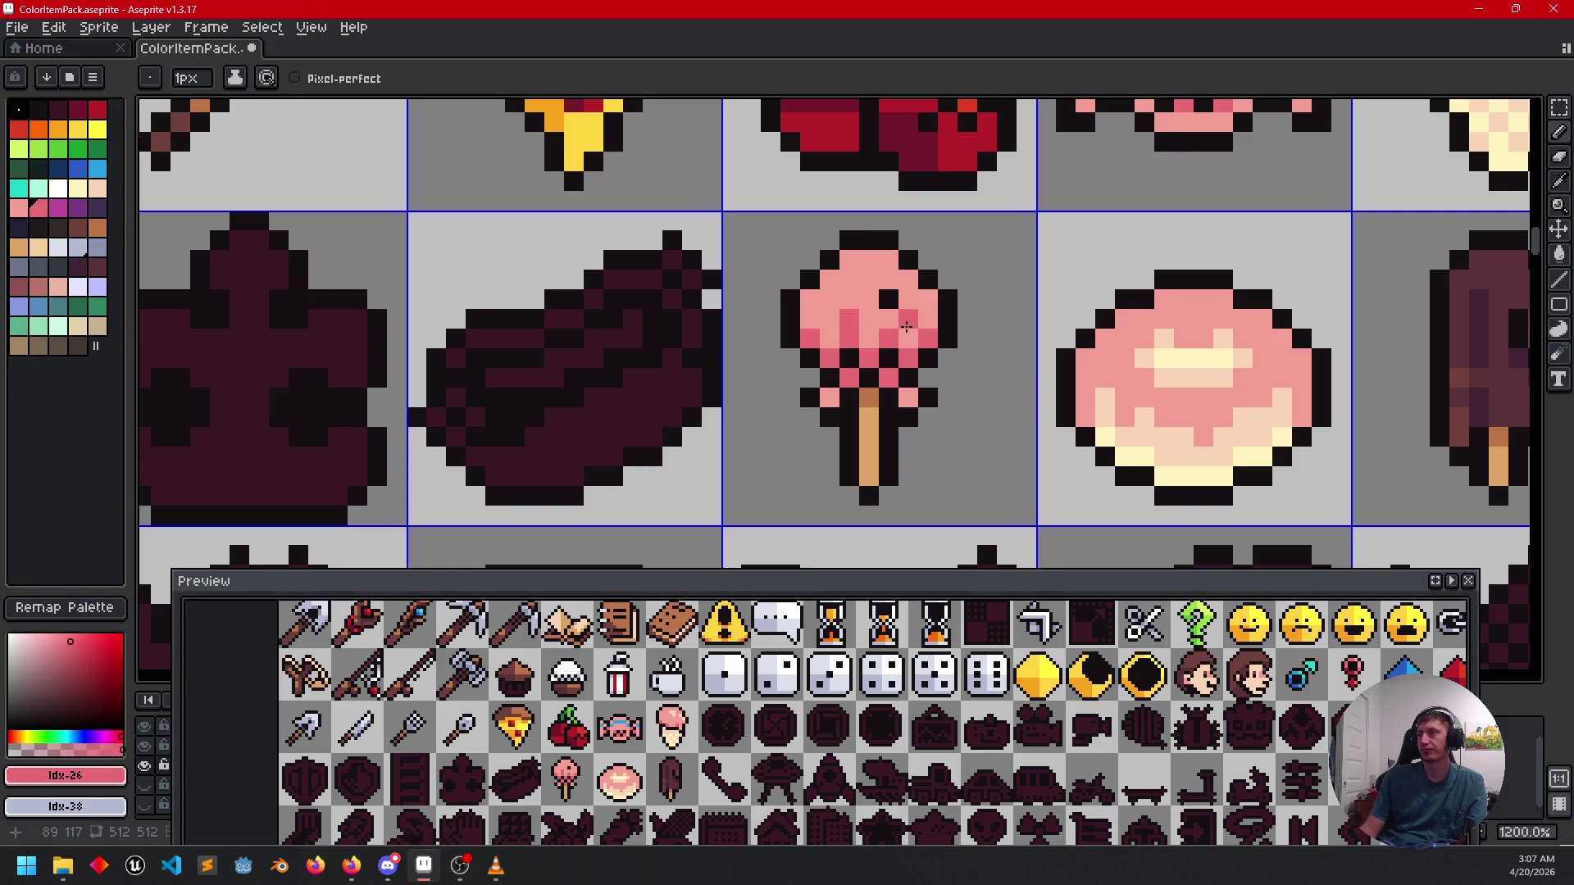
alt+click(845, 327)
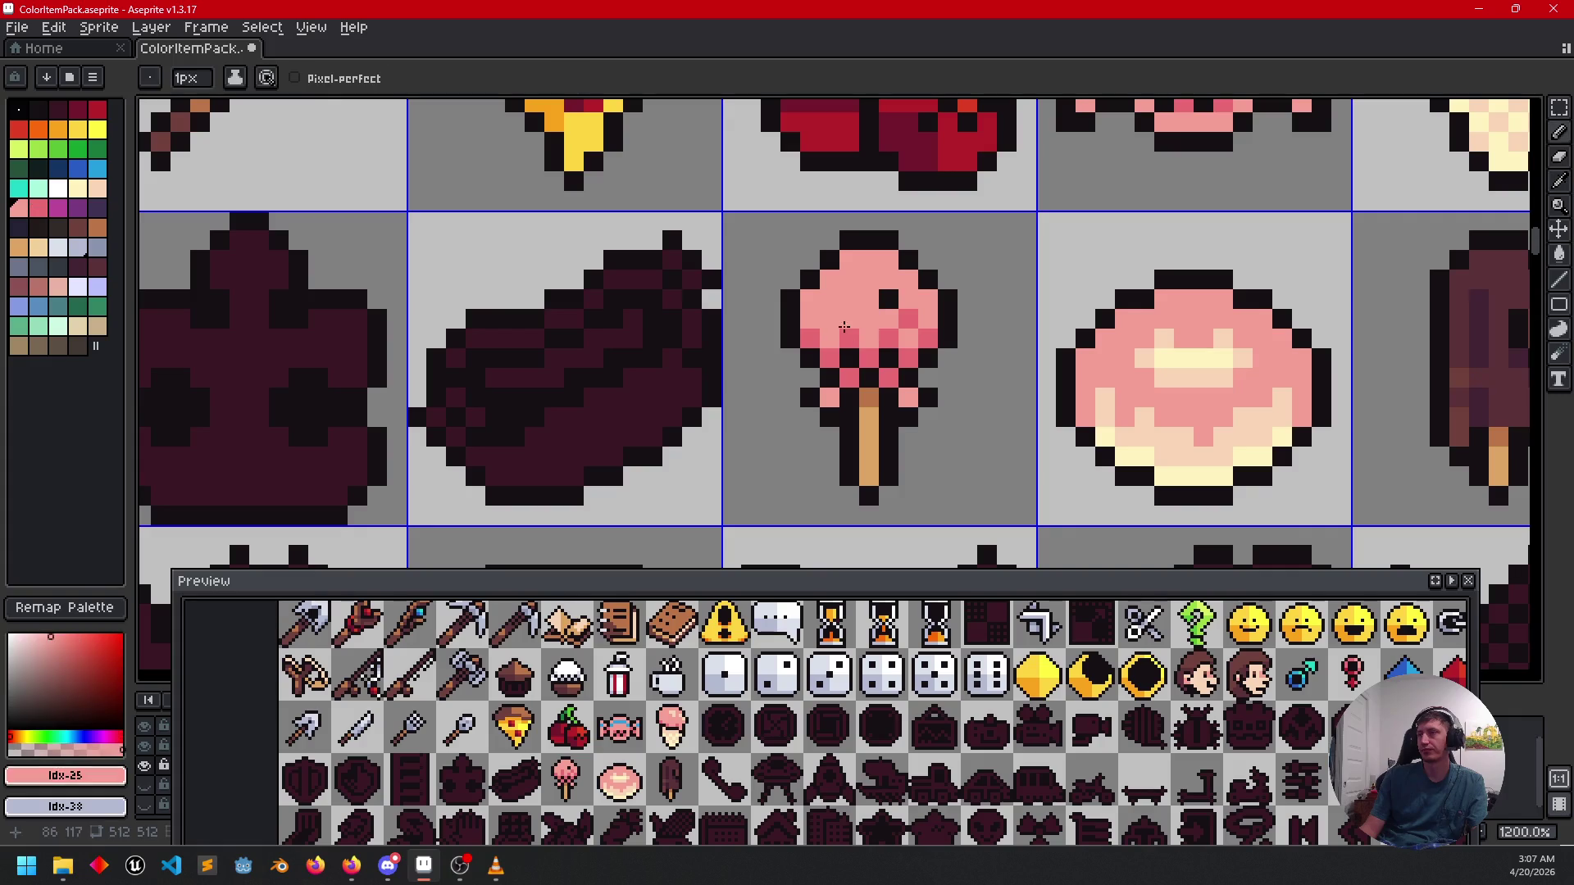
alt+click(849, 332)
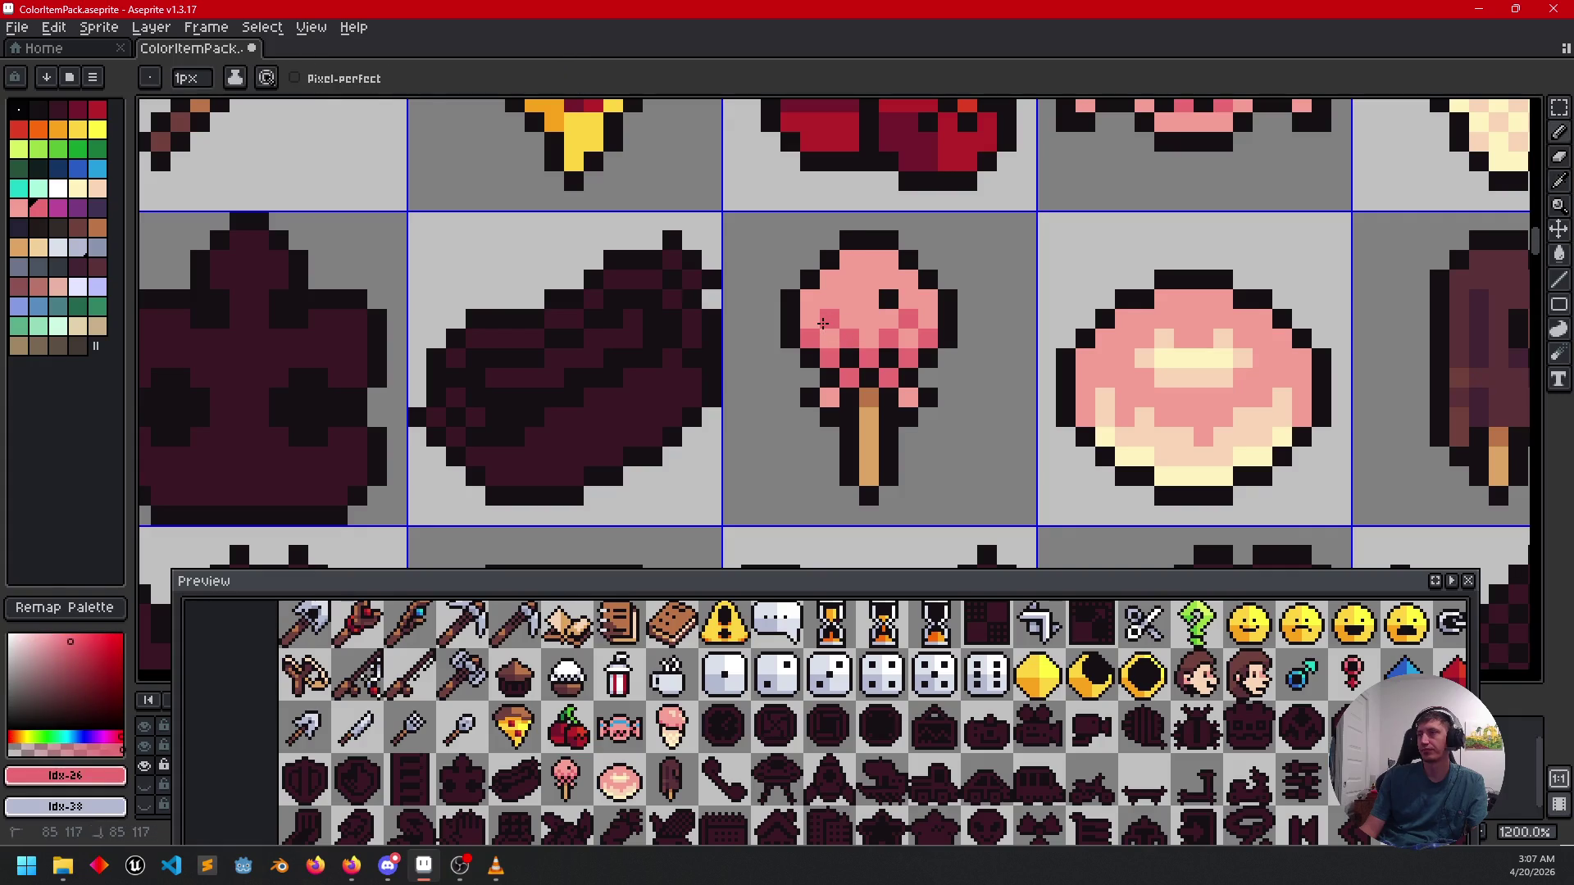
click(830, 320)
Add another darker pink shading pixel to the lollipop, then return to the lighter pink.
scroll(943, 348, down, 3)
scroll(902, 361, up, 1)
scroll(878, 365, up, 1)
scroll(862, 369, up, 1)
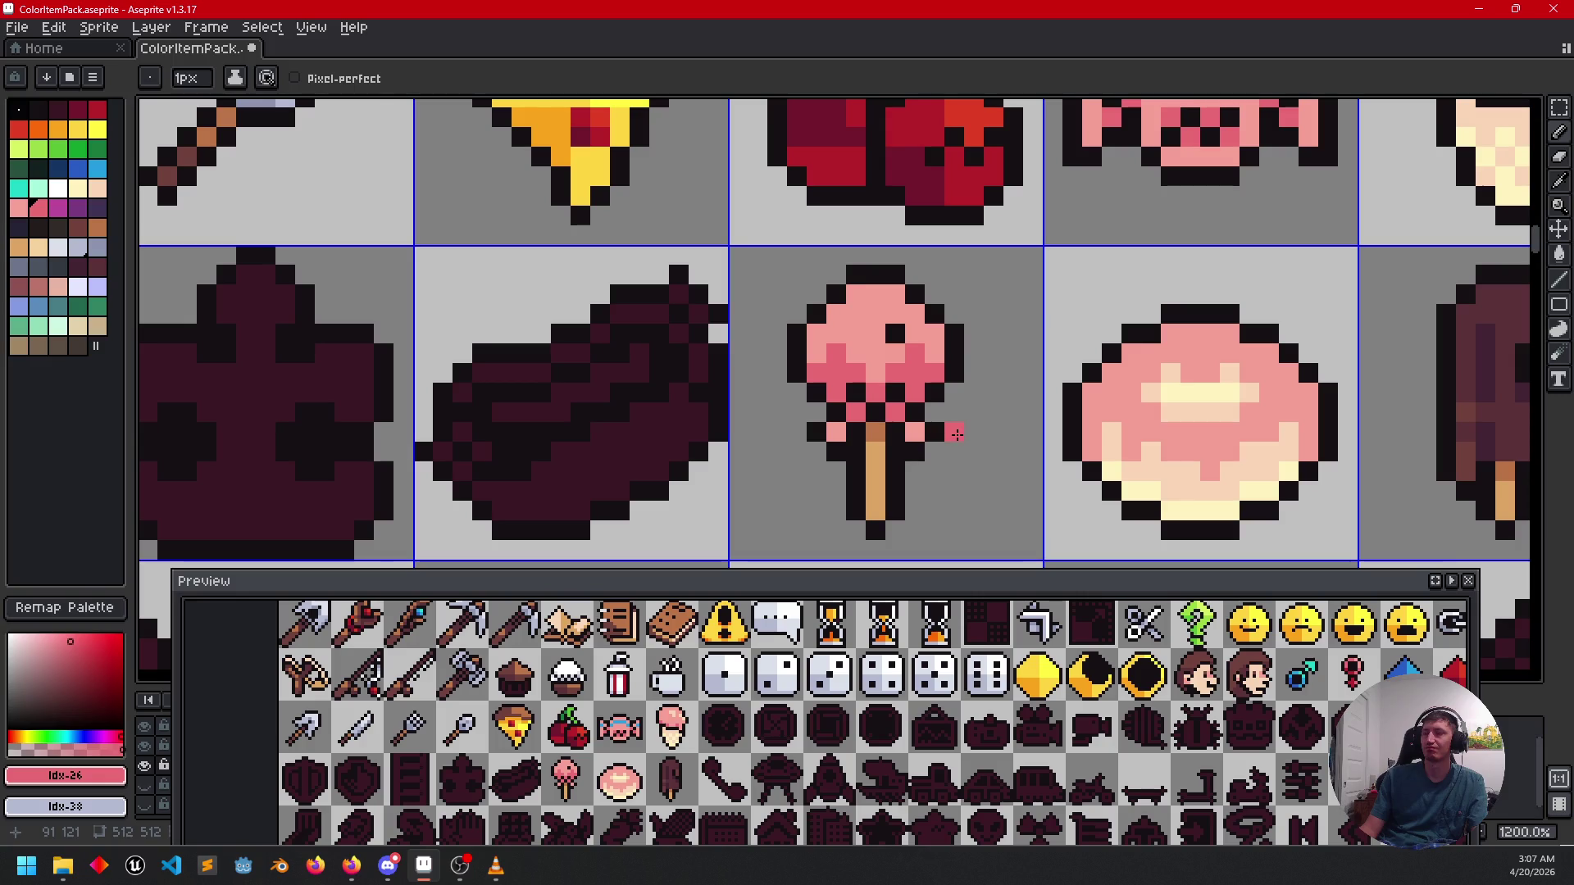
alt+click(895, 354)
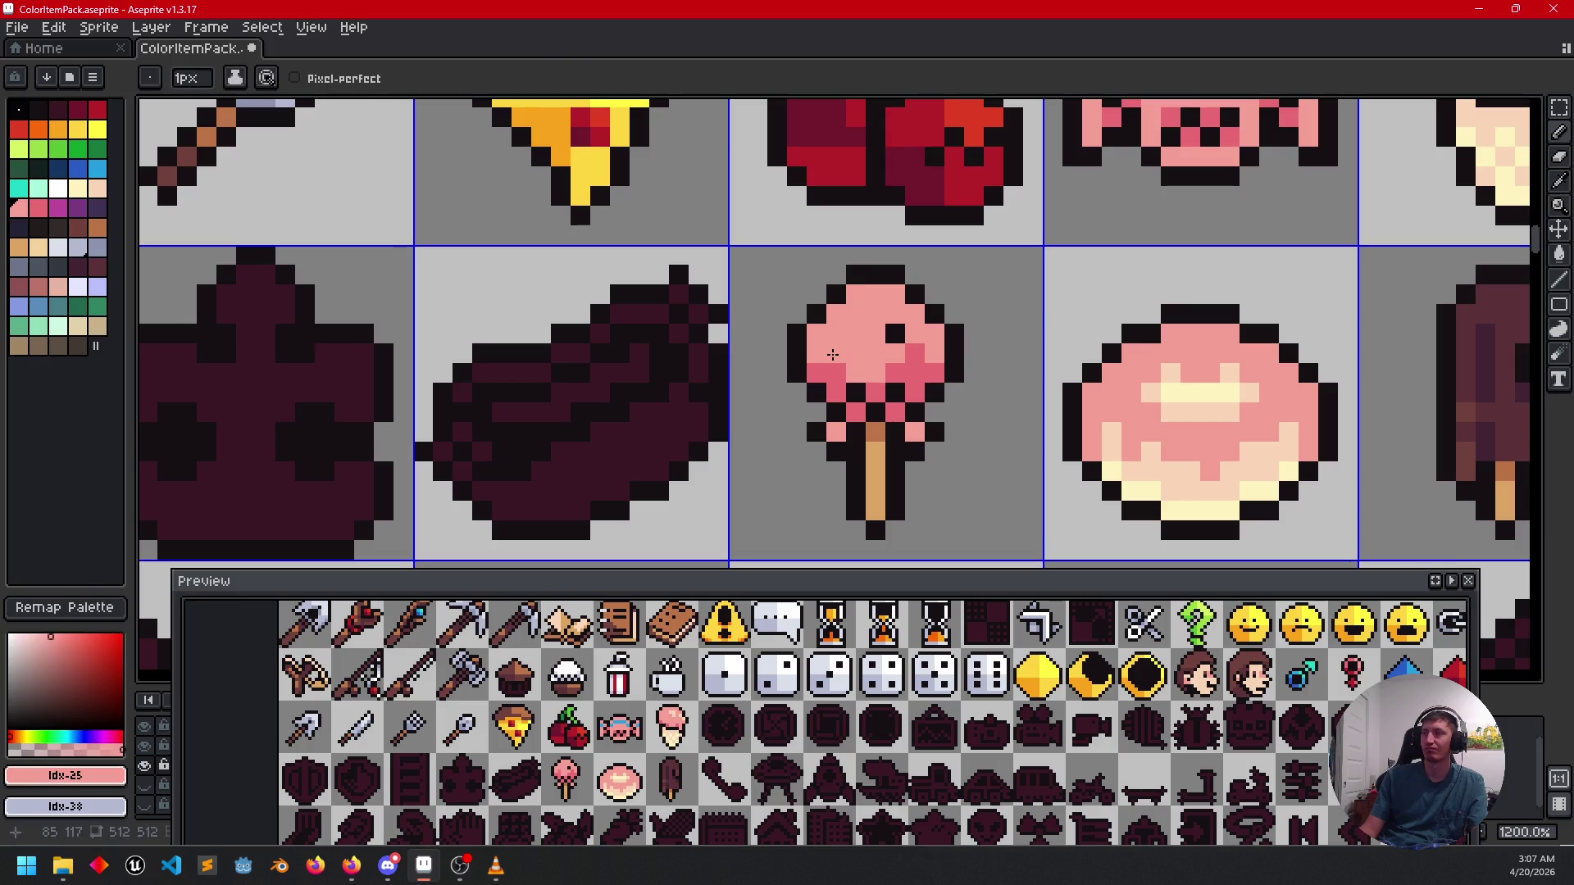
scroll(952, 363, down, 1)
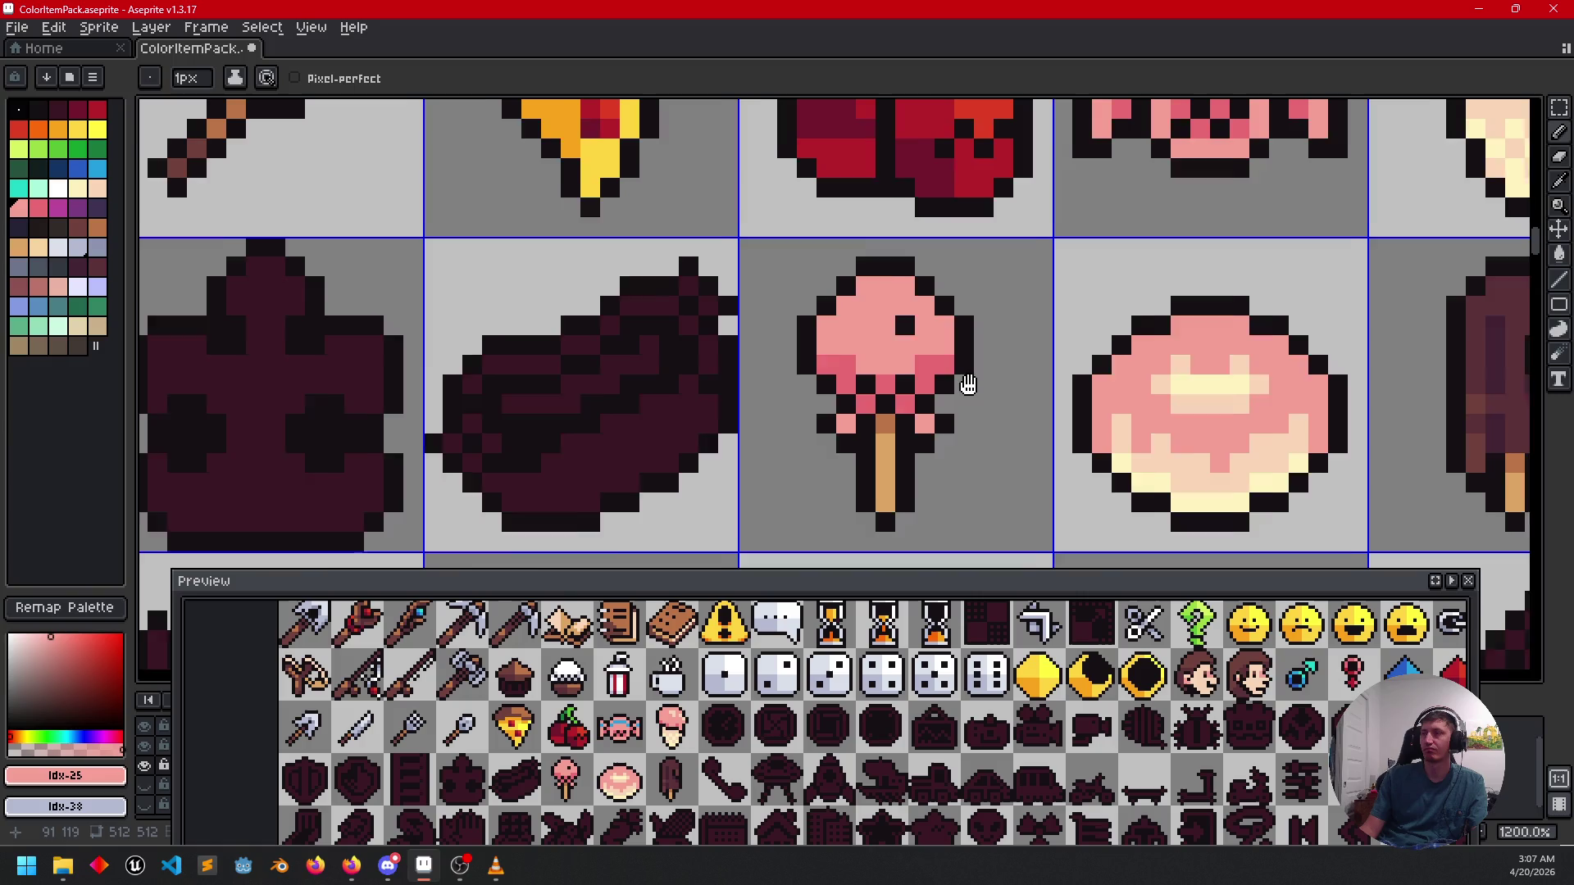
alt+click(828, 351)
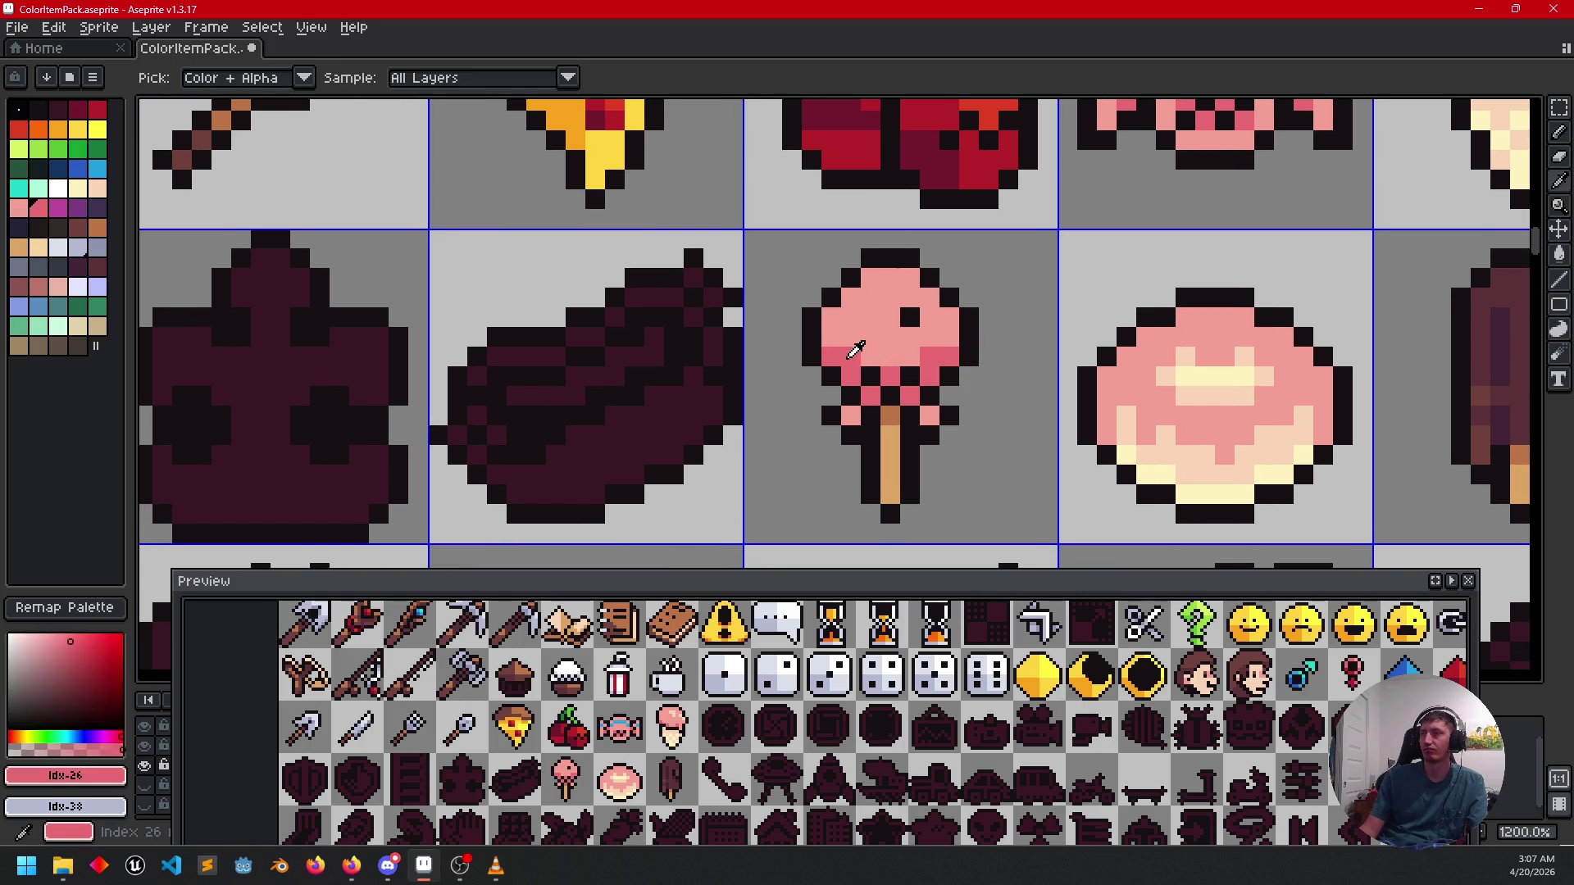
click(902, 369)
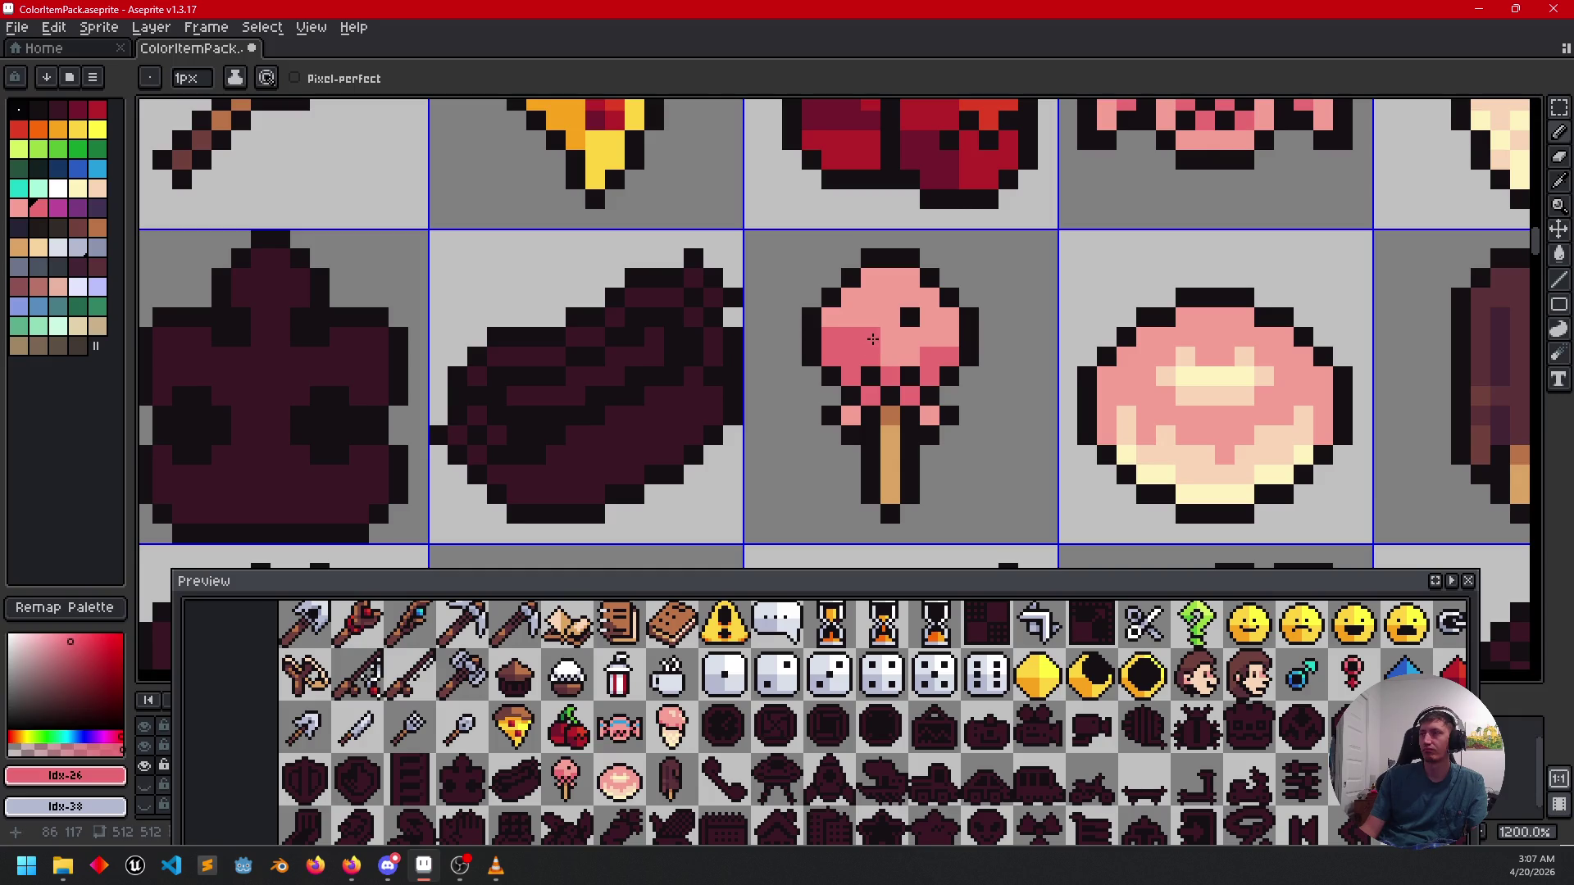
alt+click(873, 327)
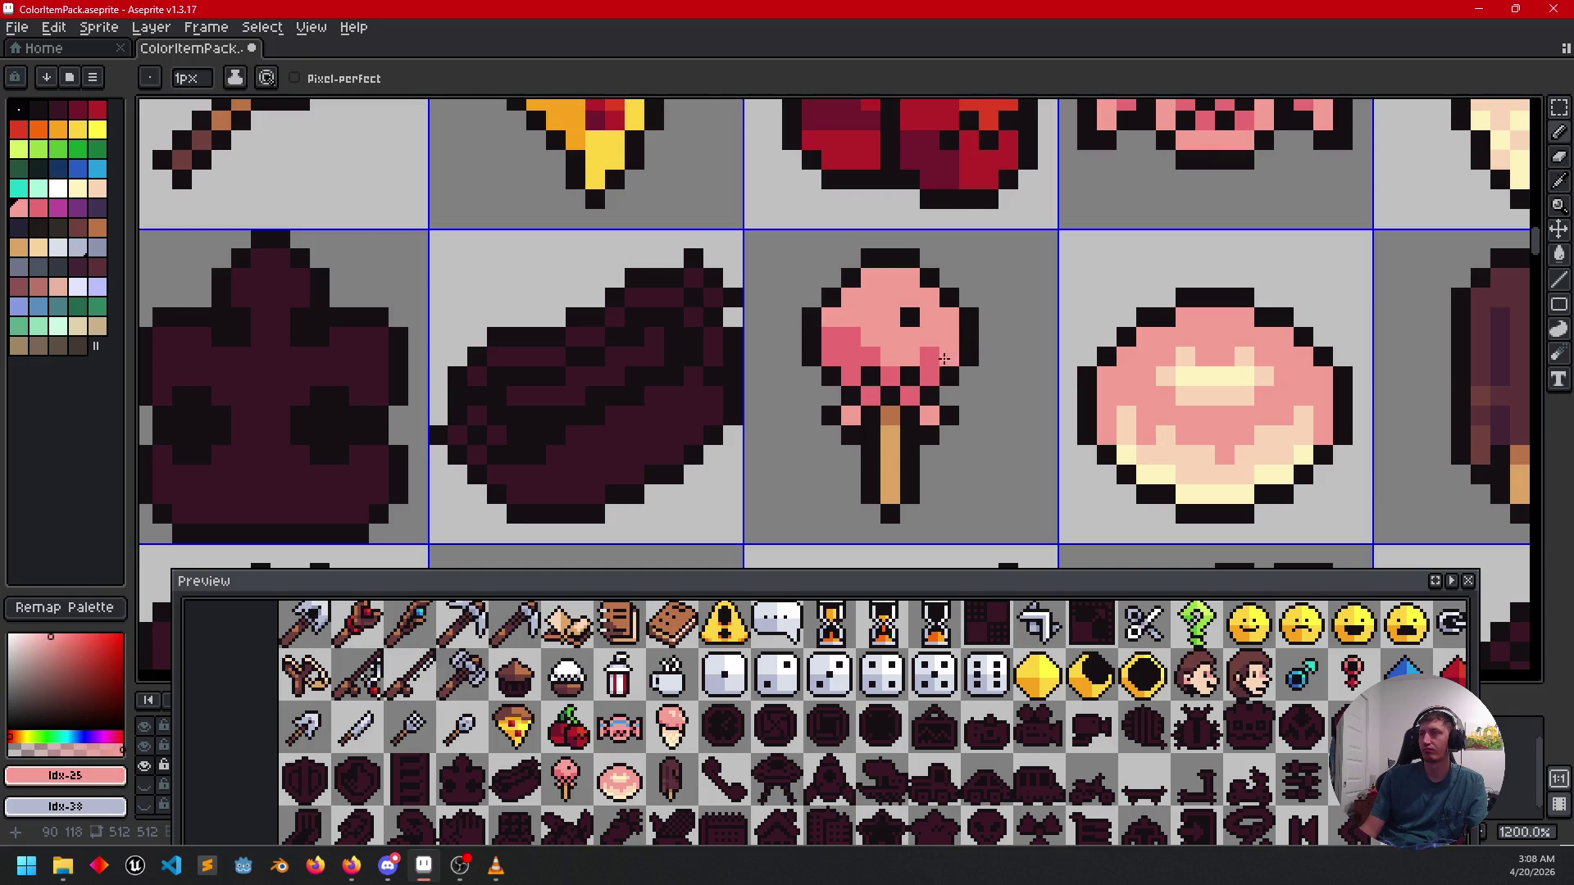
scroll(932, 419, down, 1)
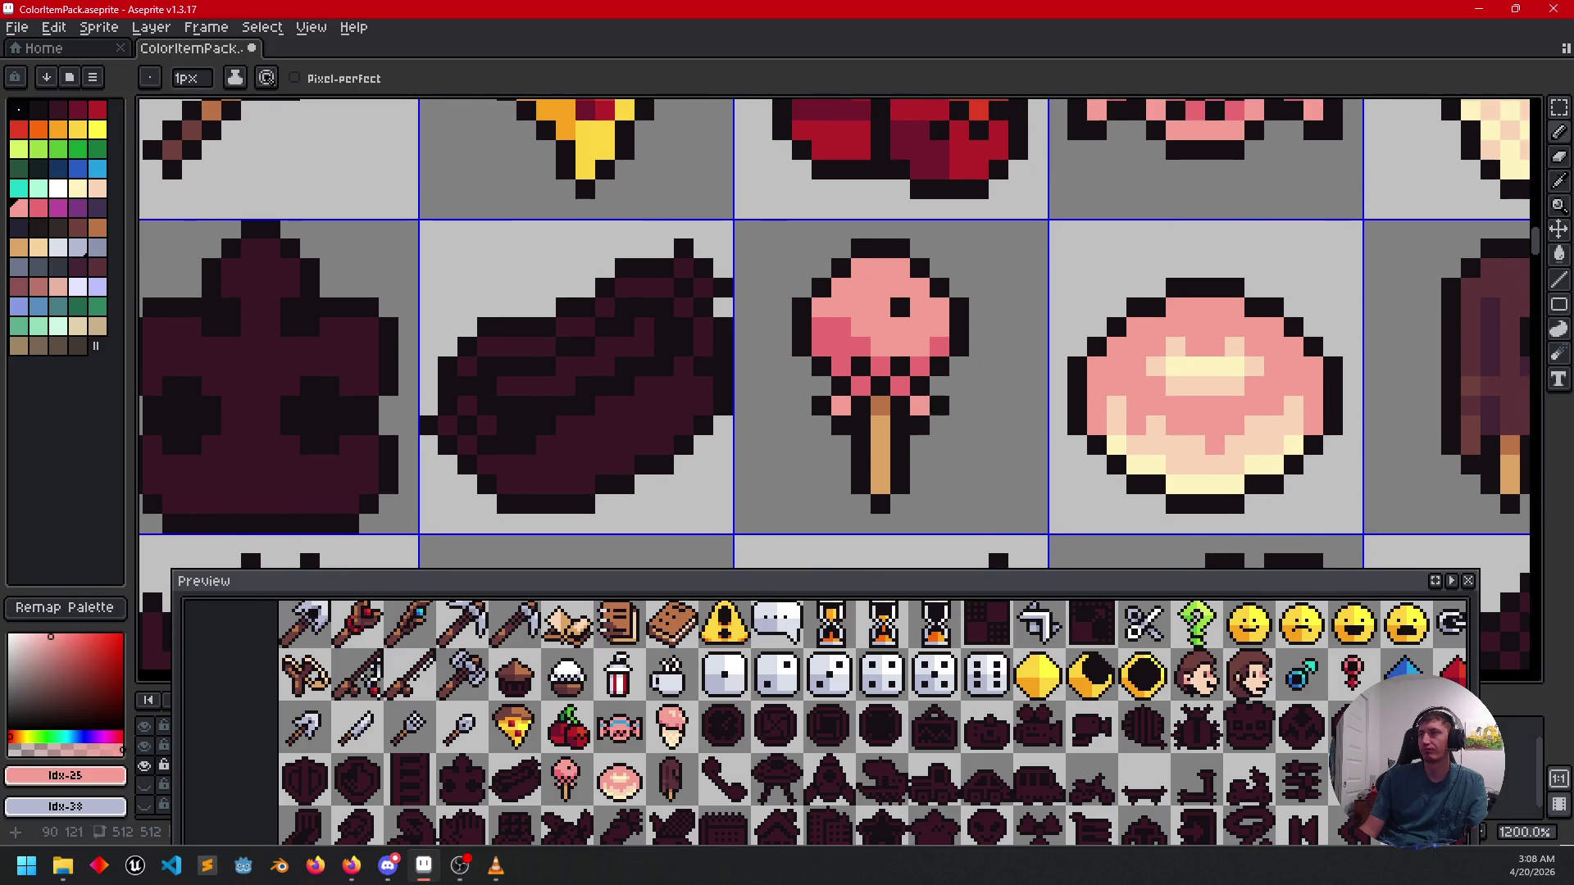
scroll(1036, 309, up, 5)
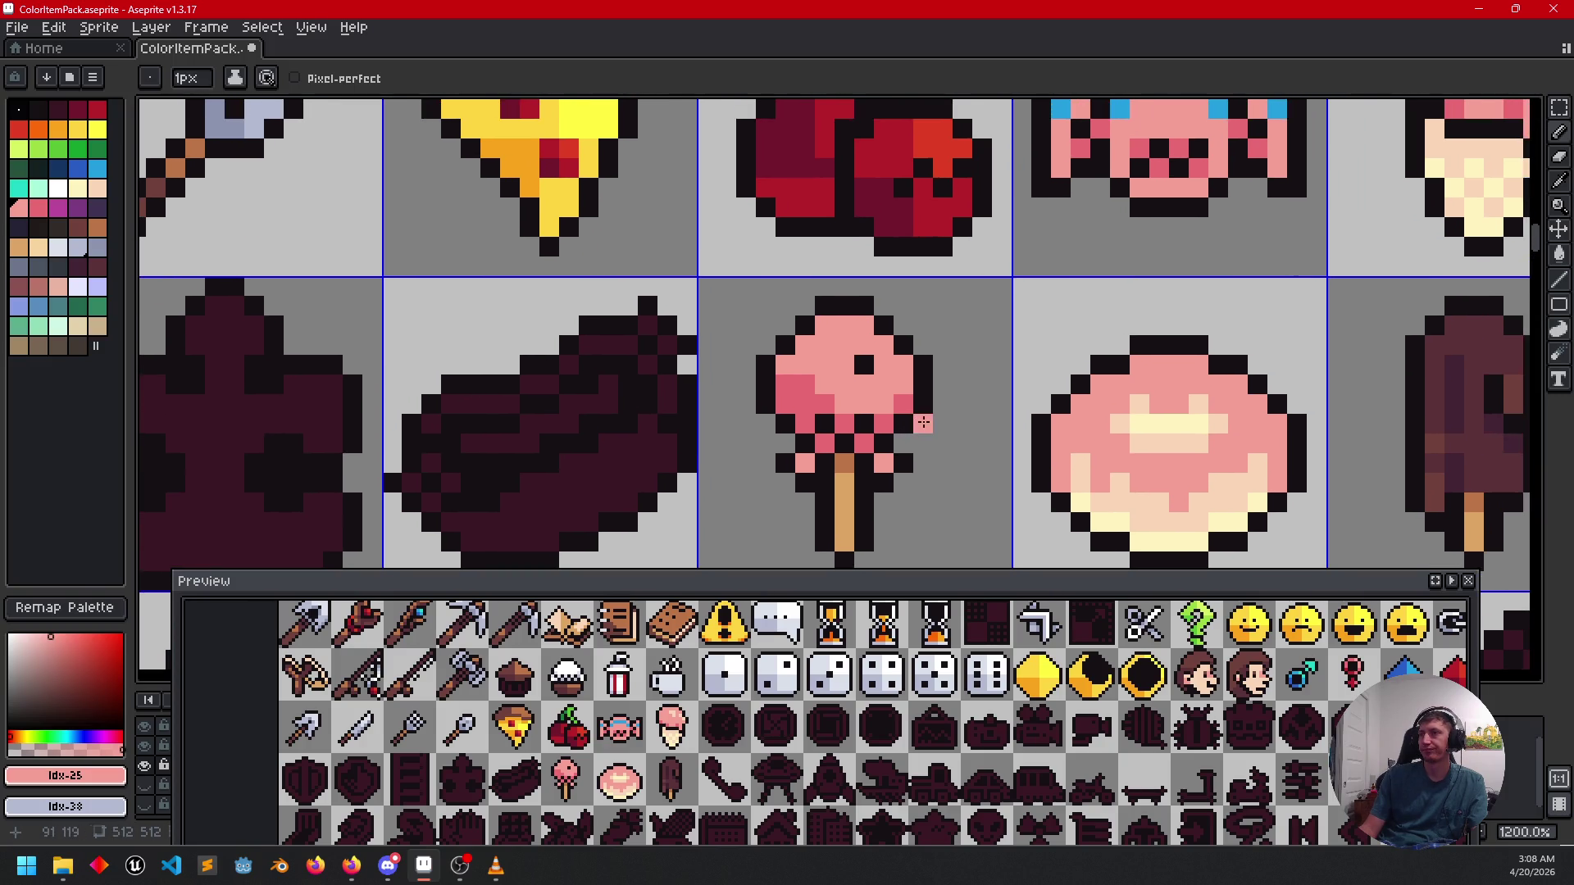
Pencil a vertical blue (Idx-19) stripe down the lollipop head and zoom out to check it.
alt+click(1159, 135)
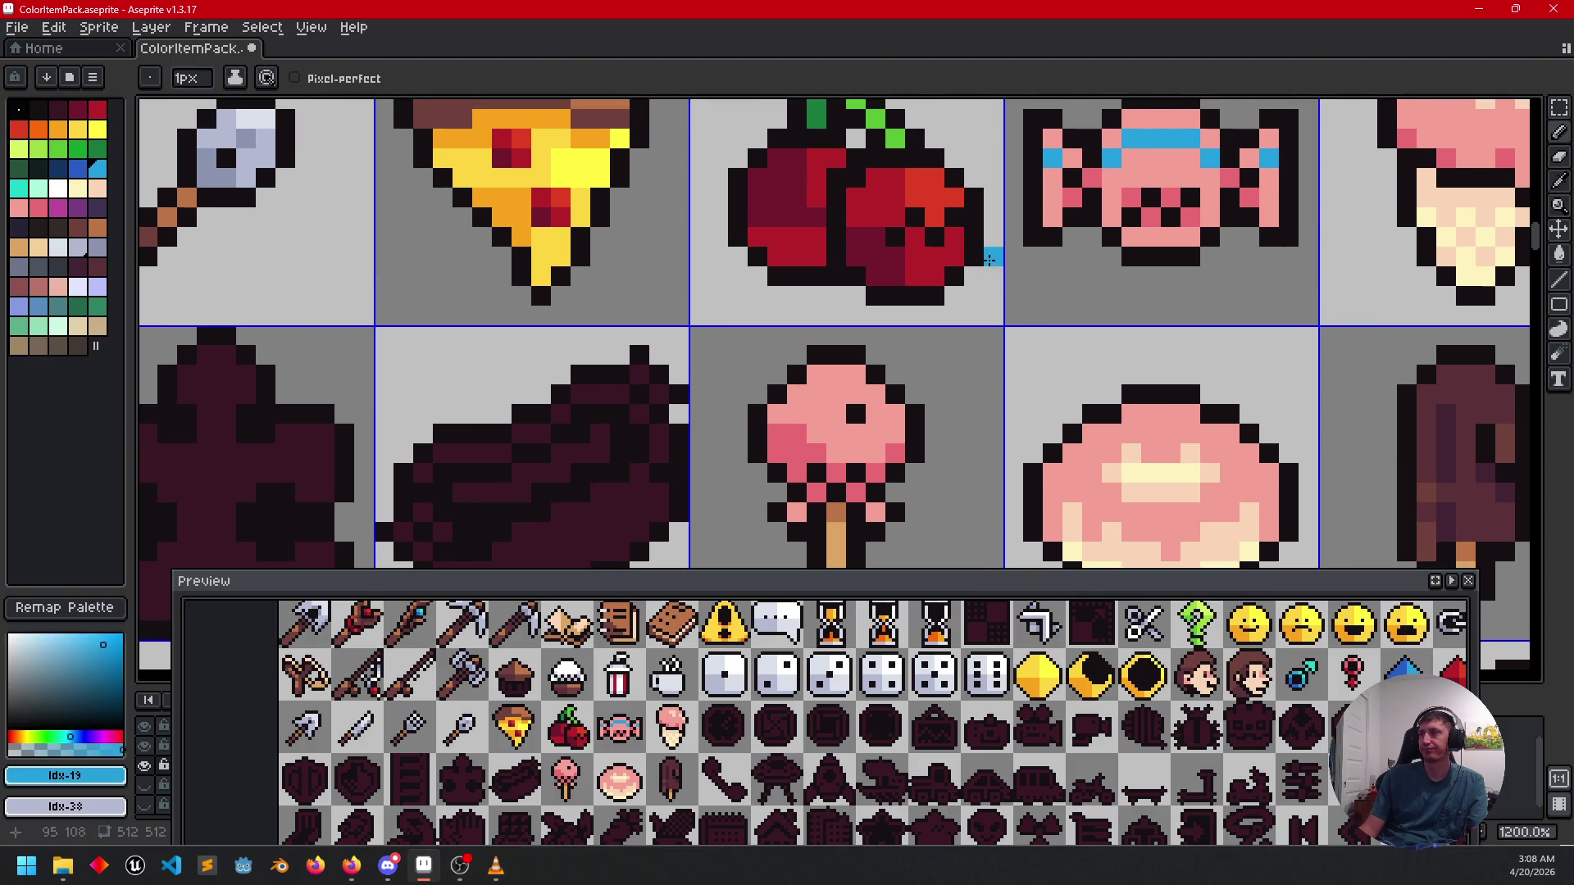
scroll(988, 239, down, 5)
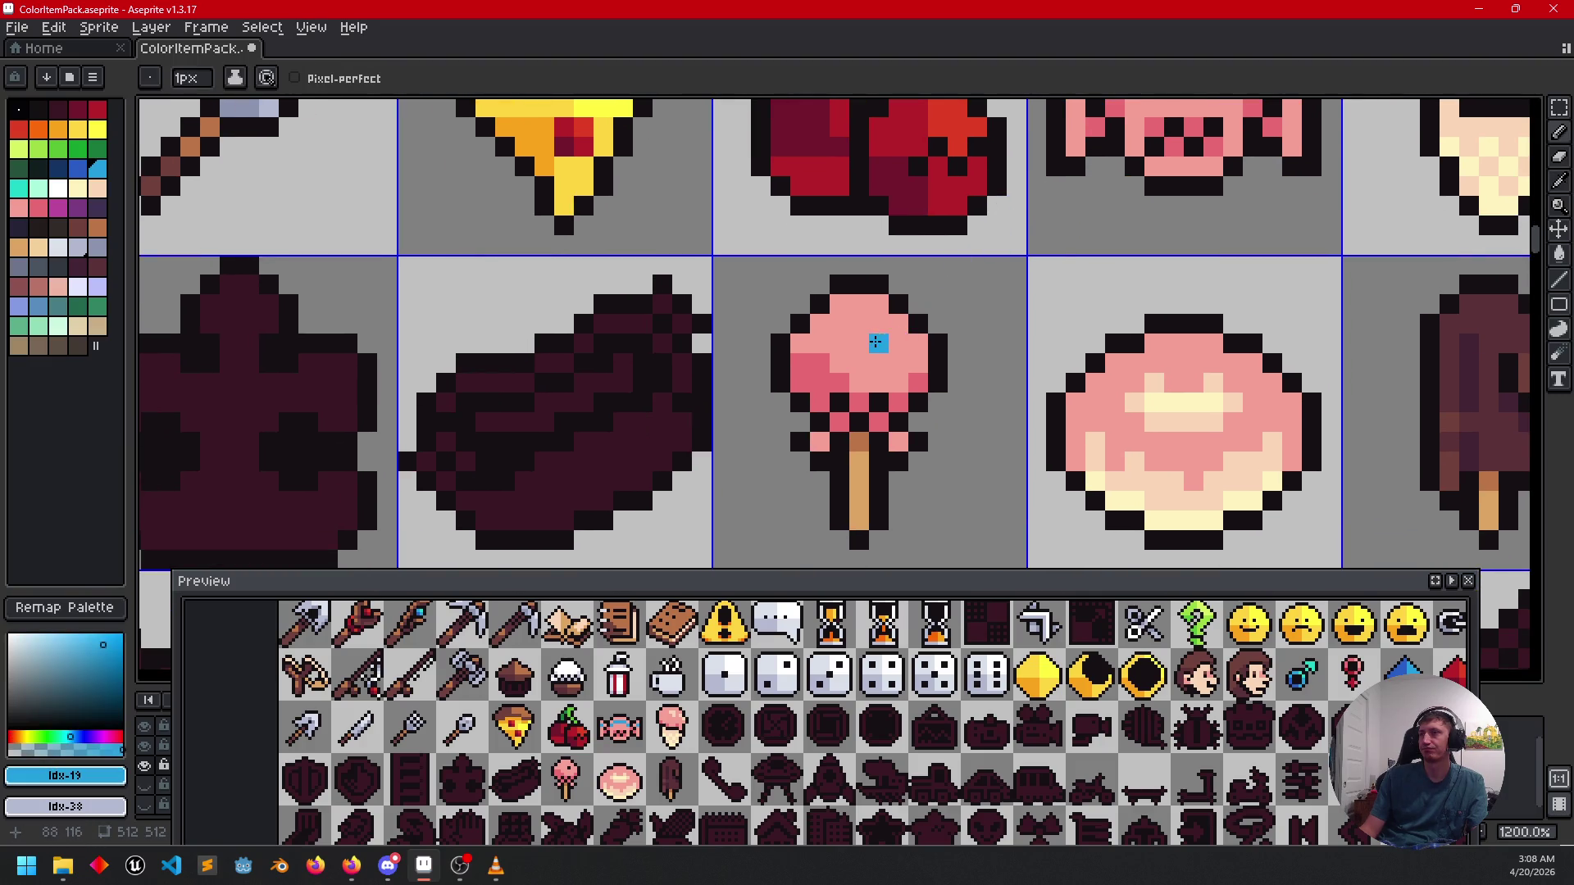
drag(880, 378, 879, 363)
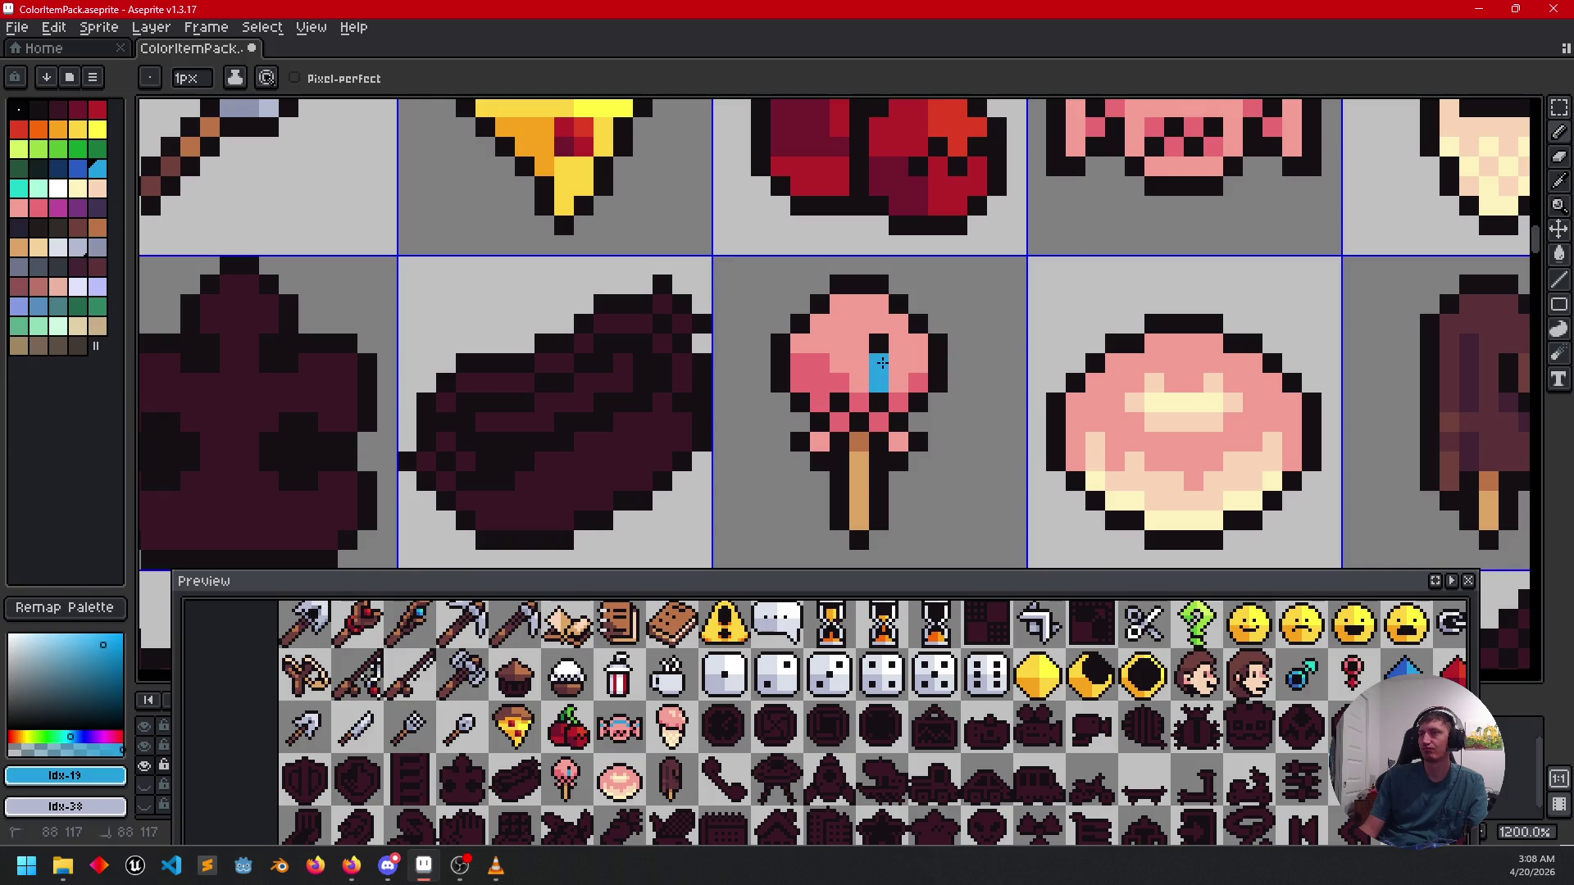
click(879, 325)
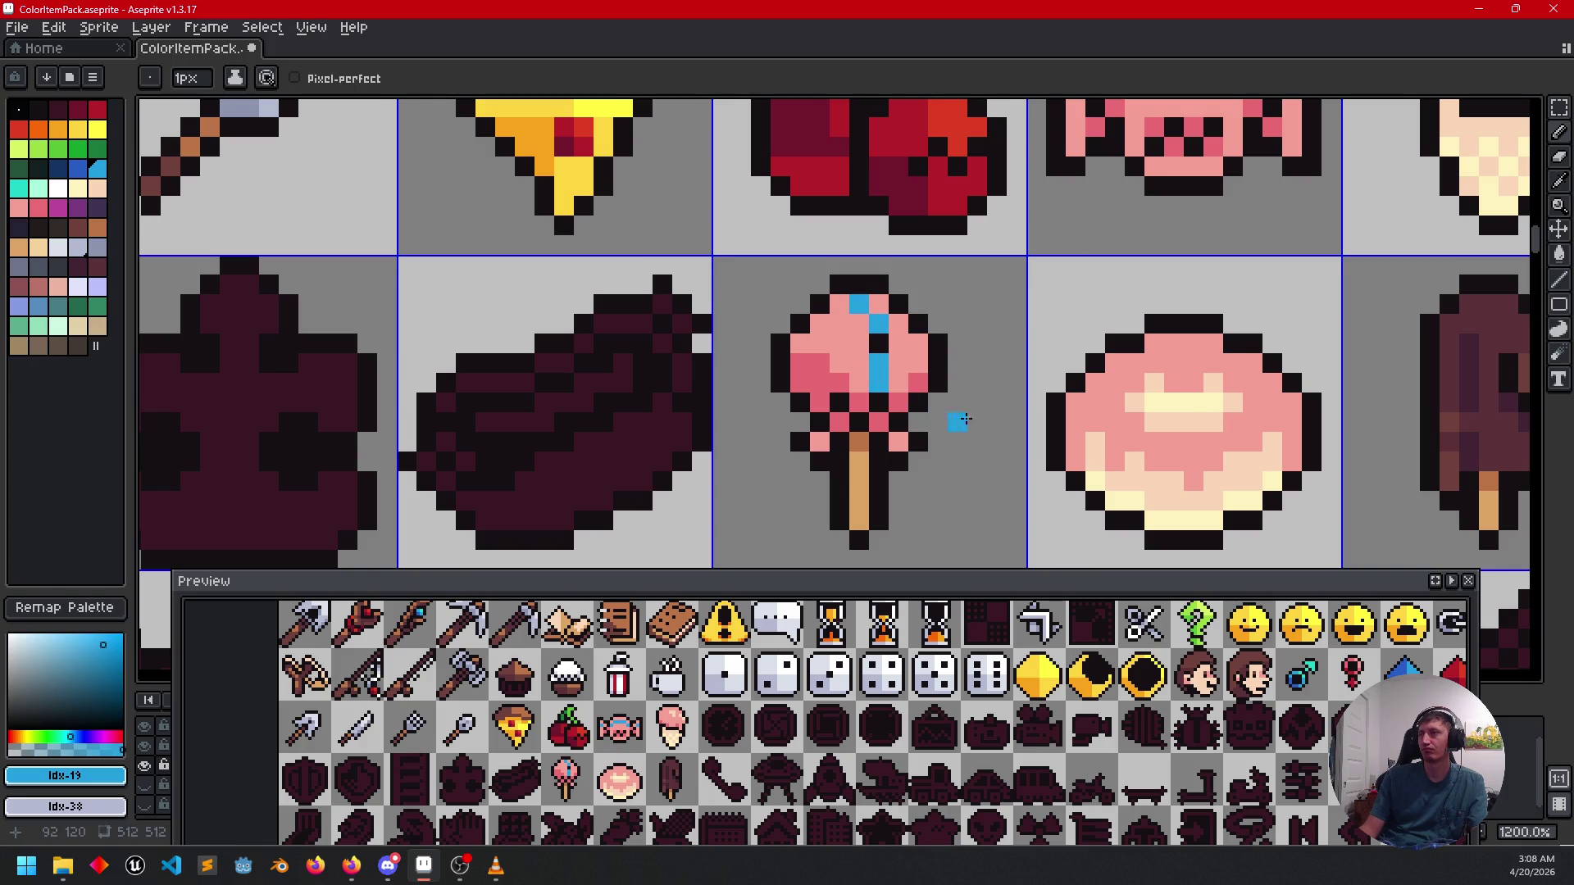
scroll(980, 393, down, 3)
scroll(972, 403, down, 2)
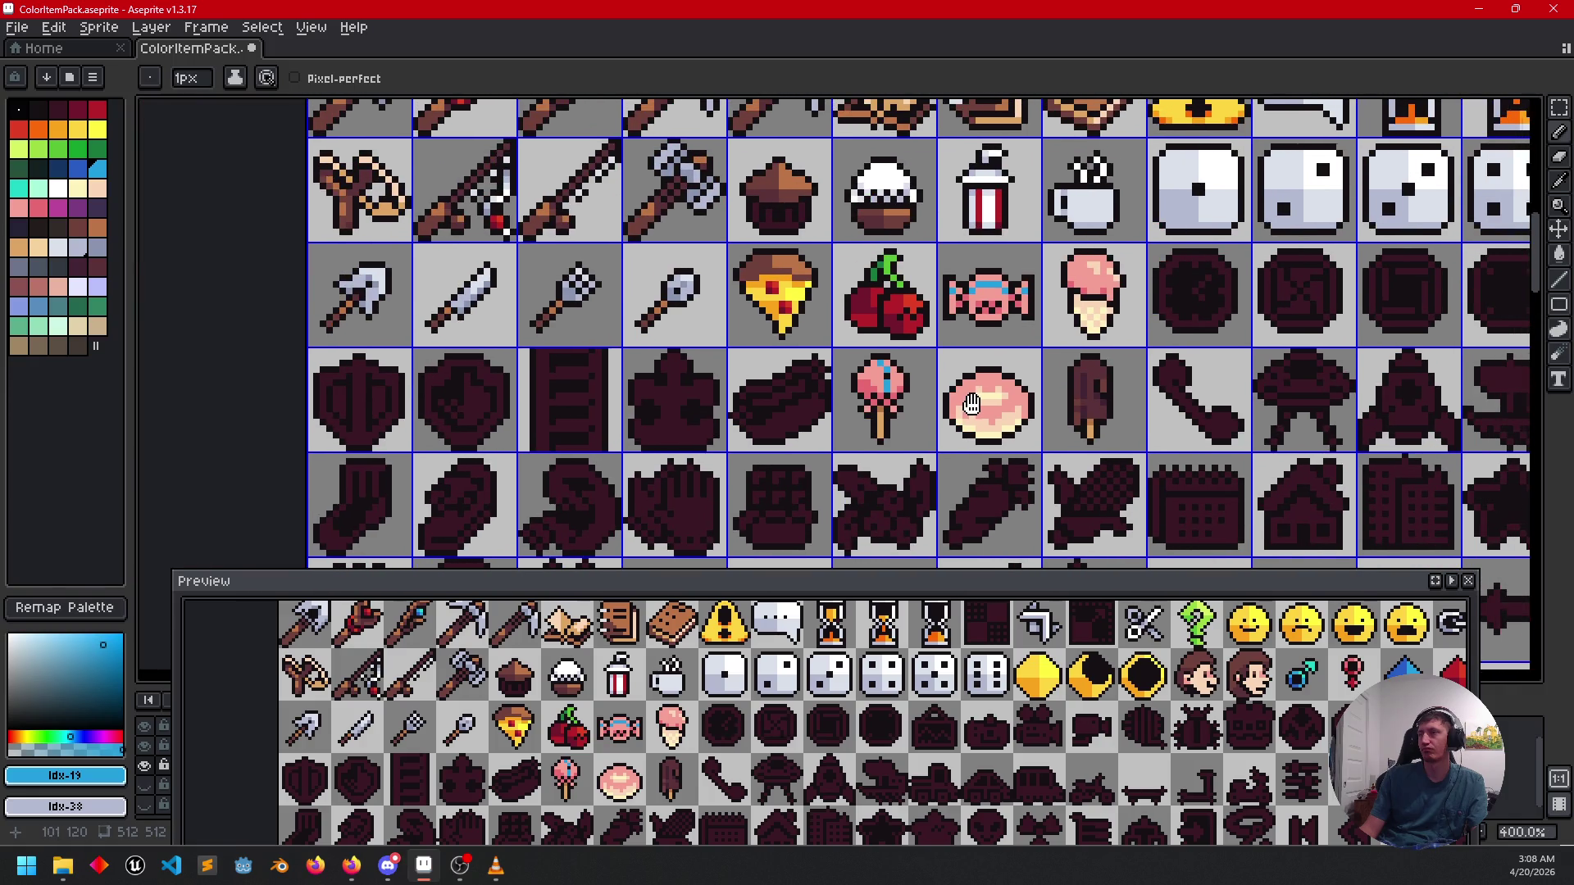
drag(972, 403, 970, 403)
scroll(943, 410, up, 1)
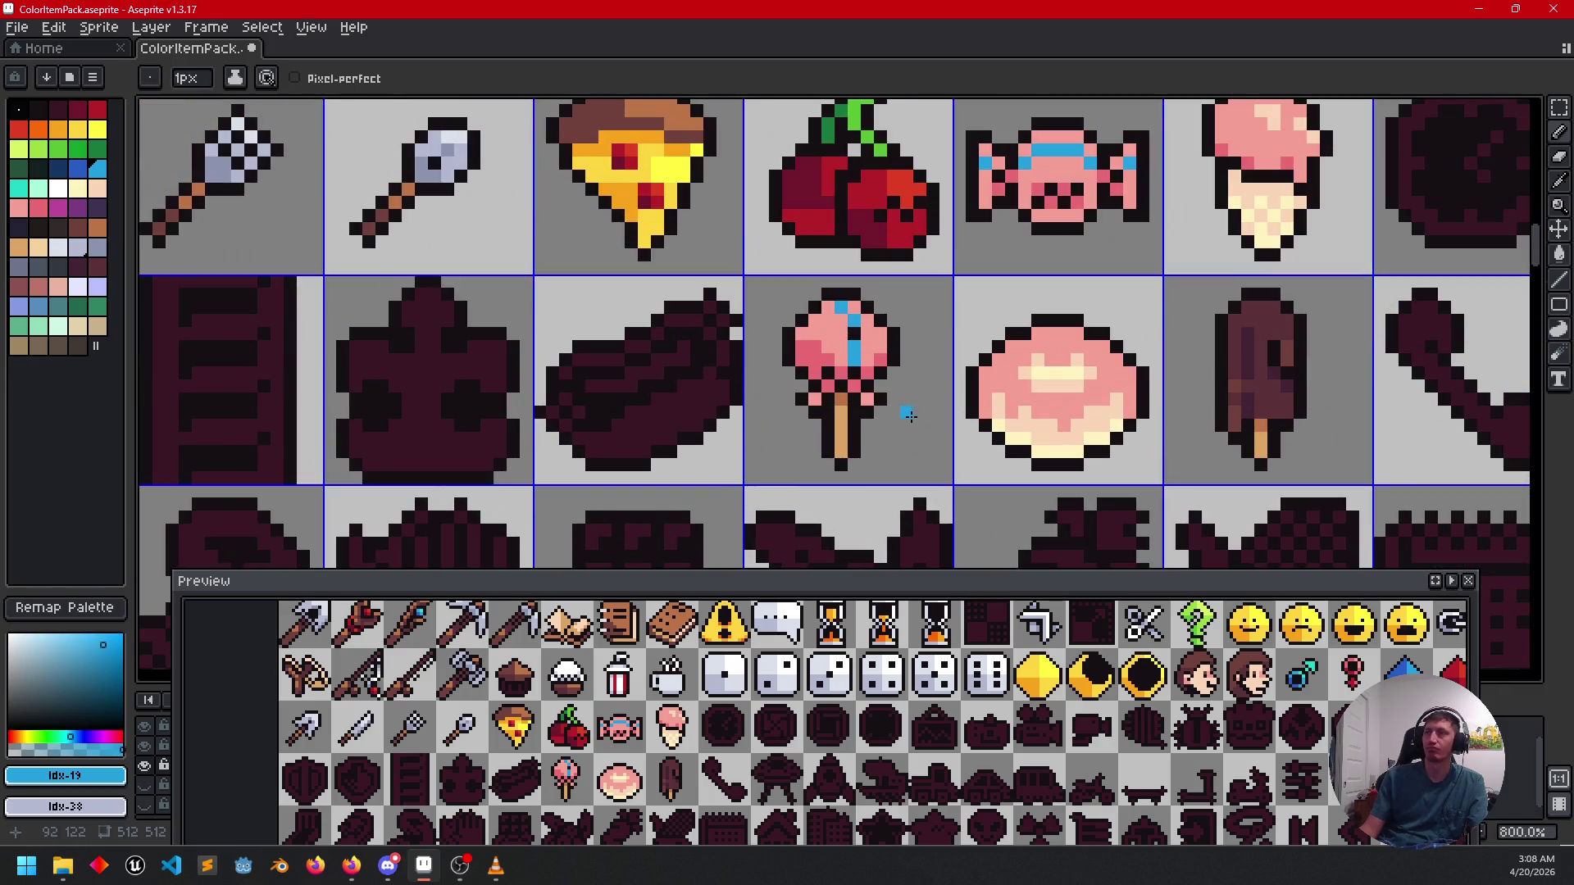
scroll(868, 414, up, 1)
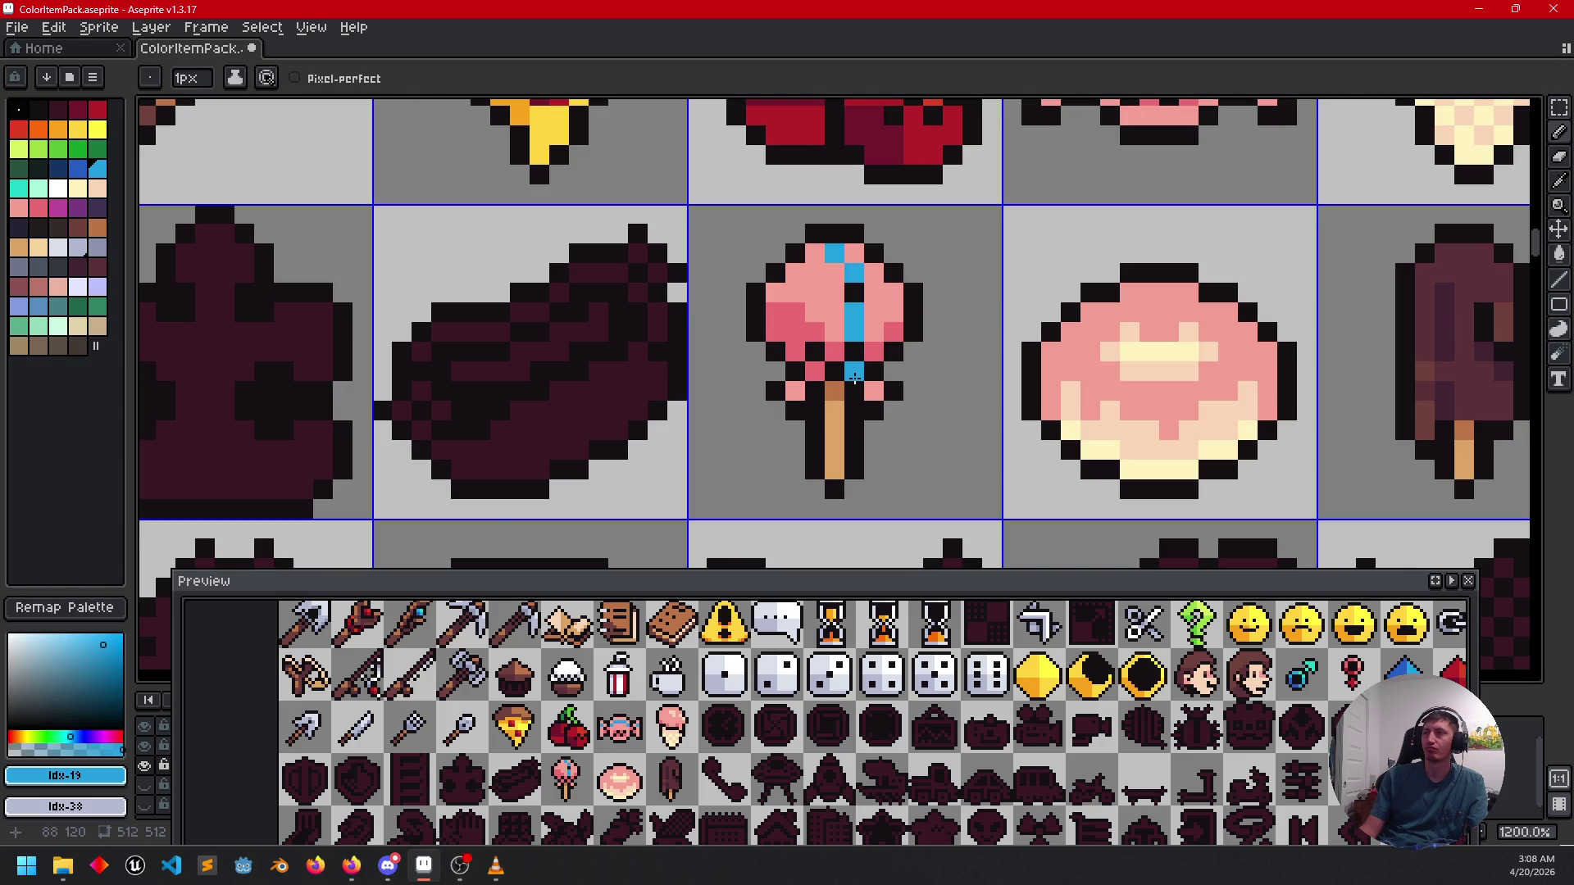
scroll(855, 377, down, 3)
scroll(943, 397, up, 1)
scroll(902, 413, up, 1)
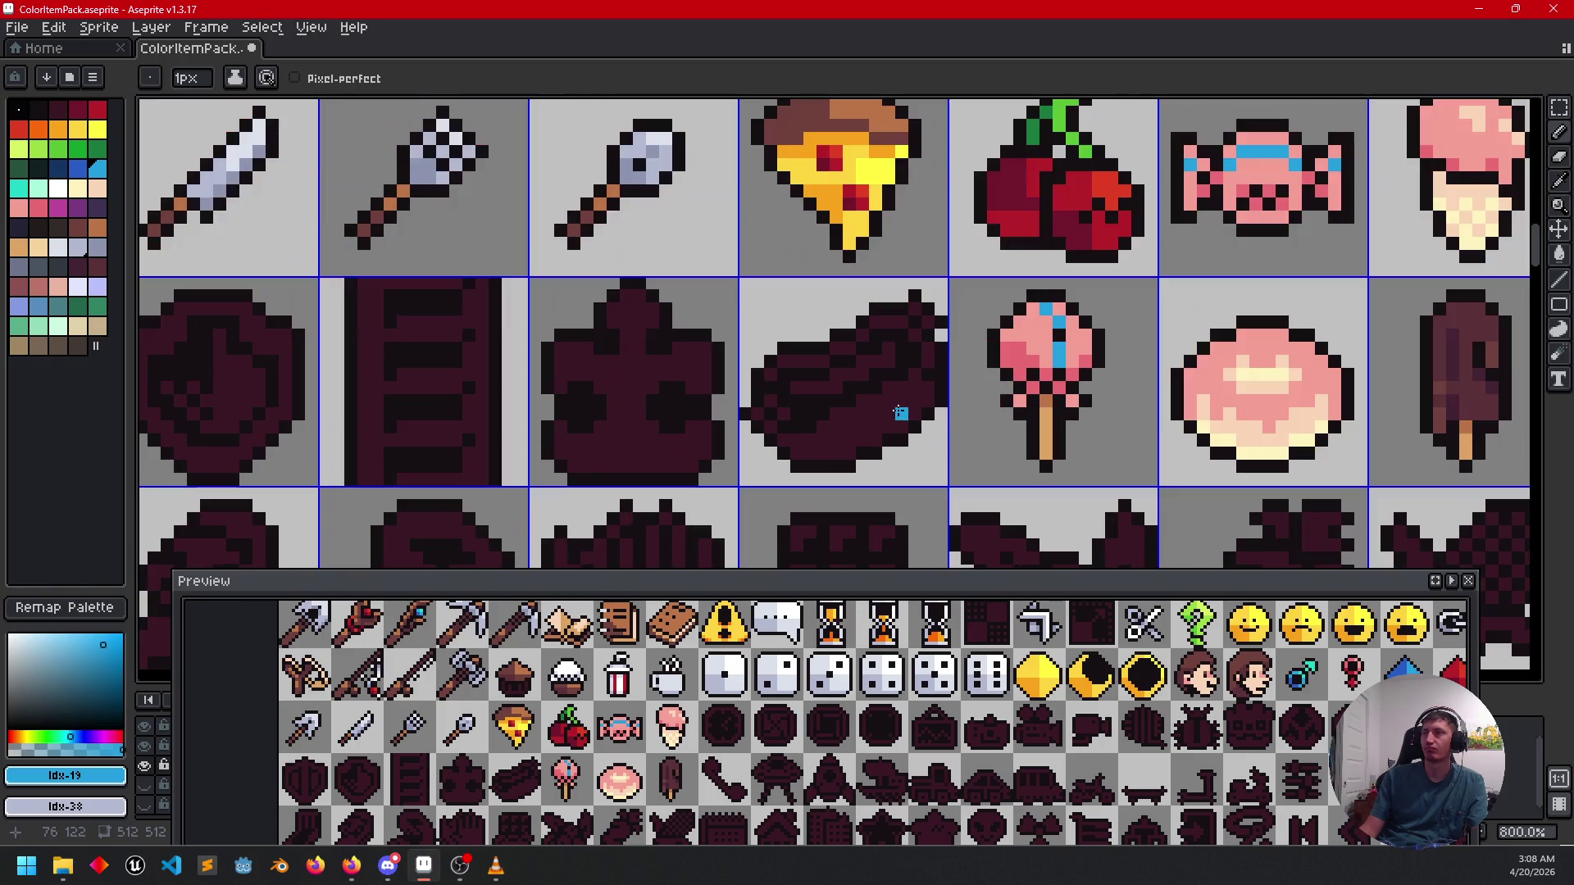
key(i)
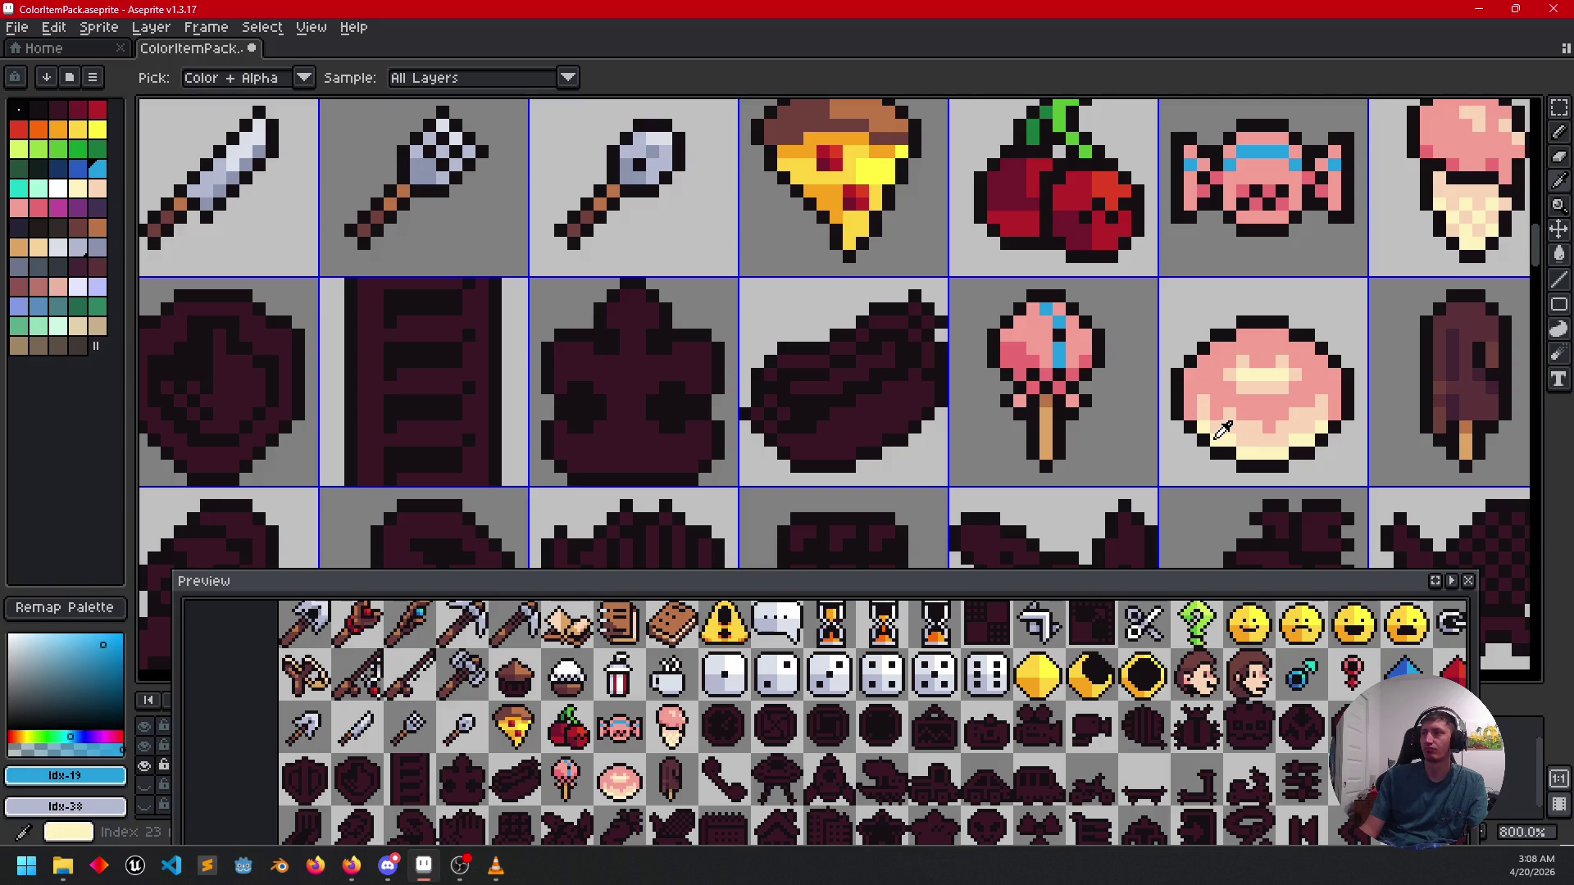
Fill the éclair's lower part with the popsicle-stick tan and darken a lower-left edge pixel.
click(1465, 443)
key(g)
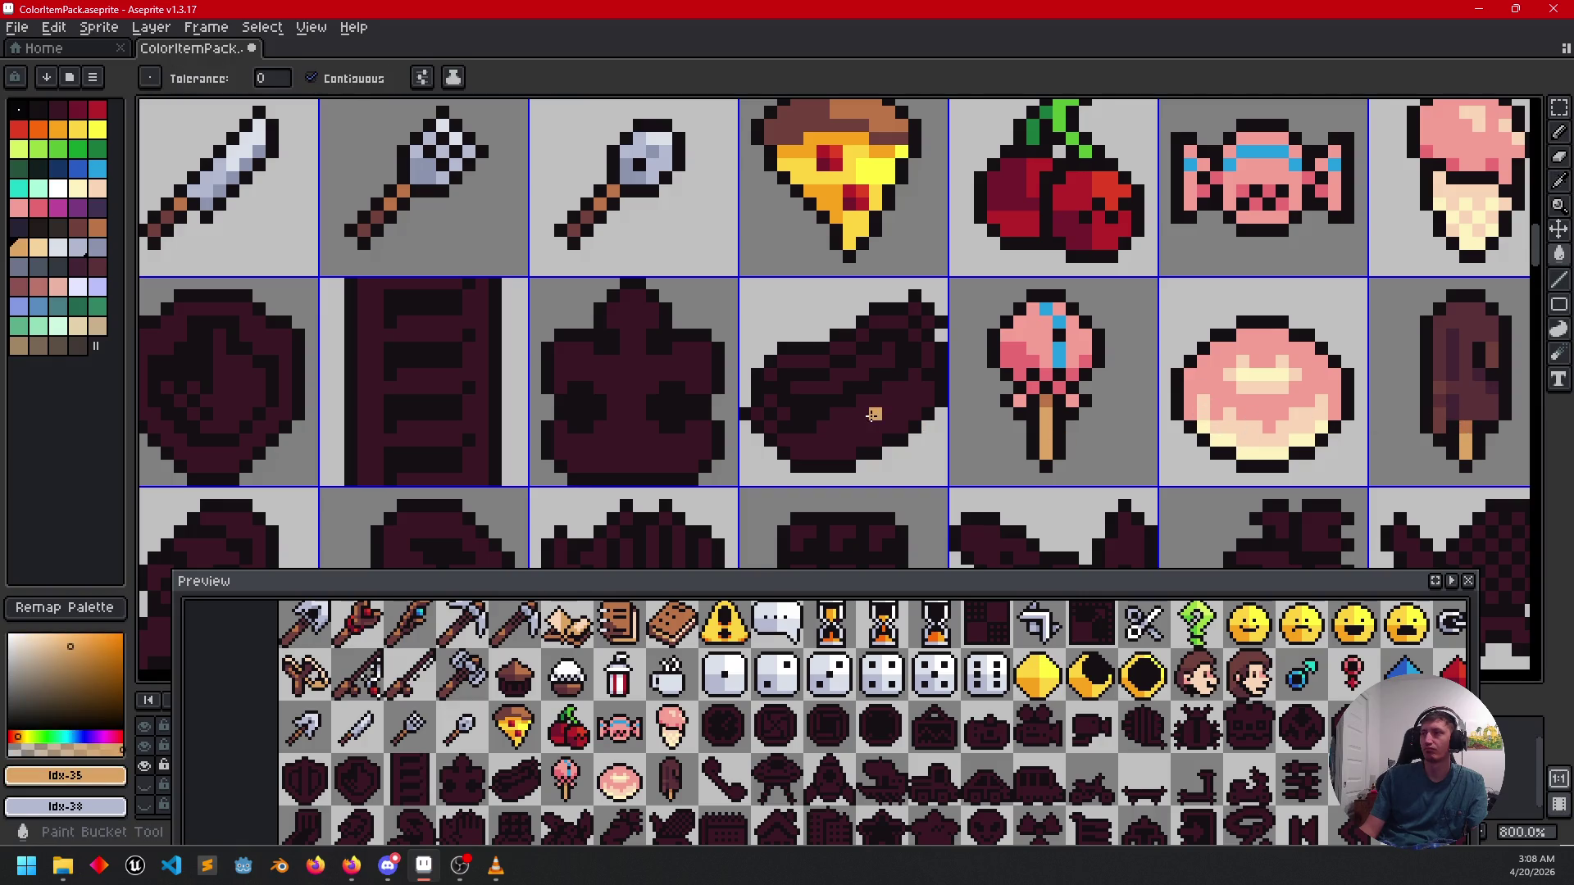
click(874, 414)
scroll(900, 422, up, 2)
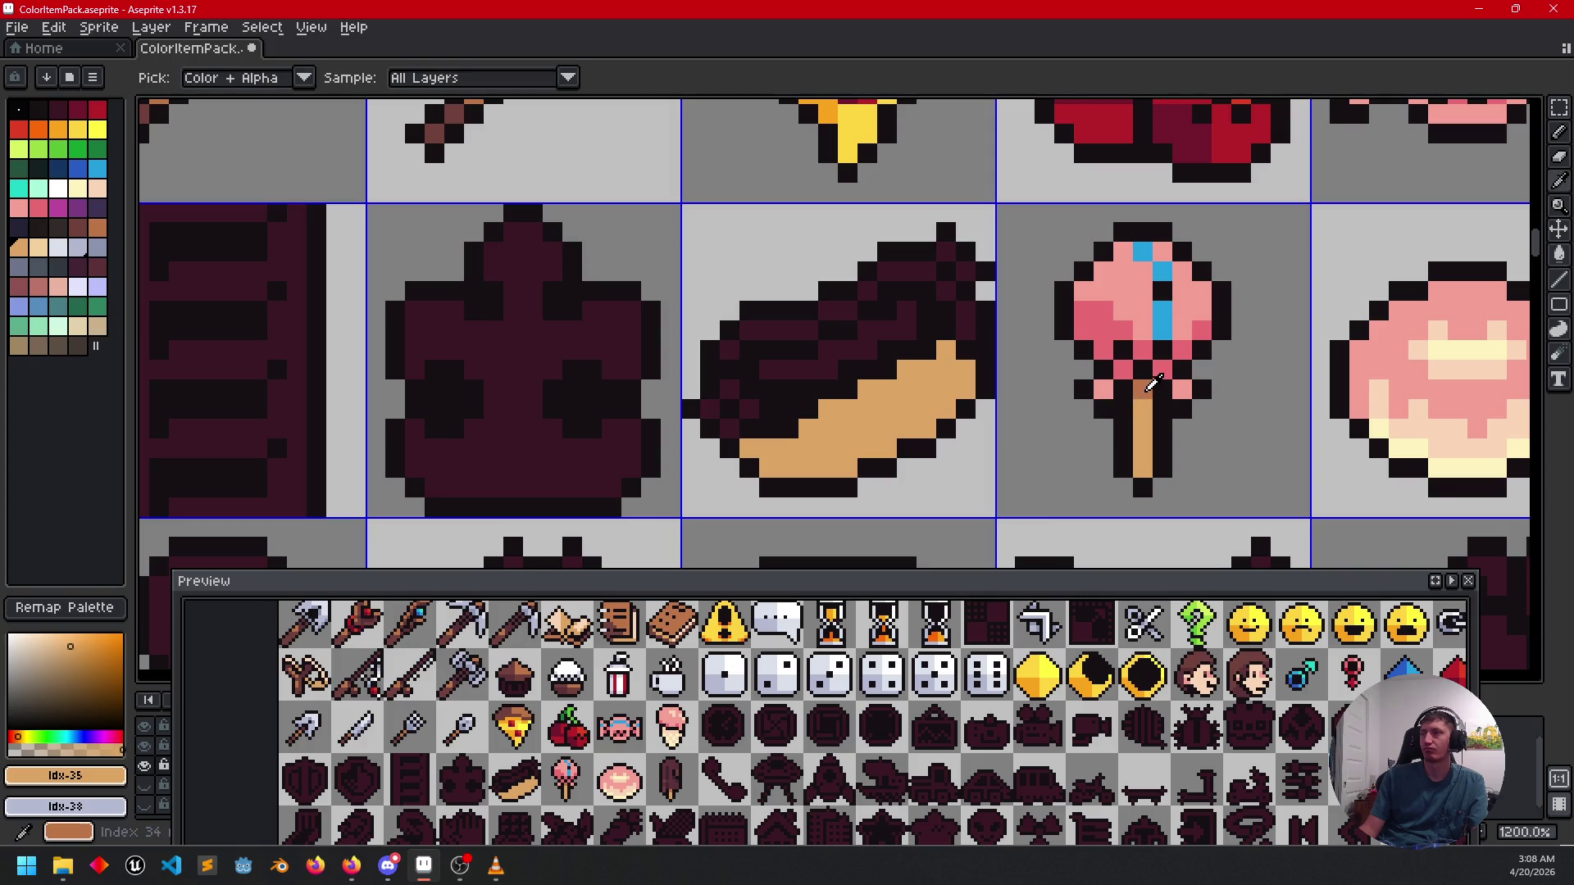
alt+click(1143, 390)
key(b)
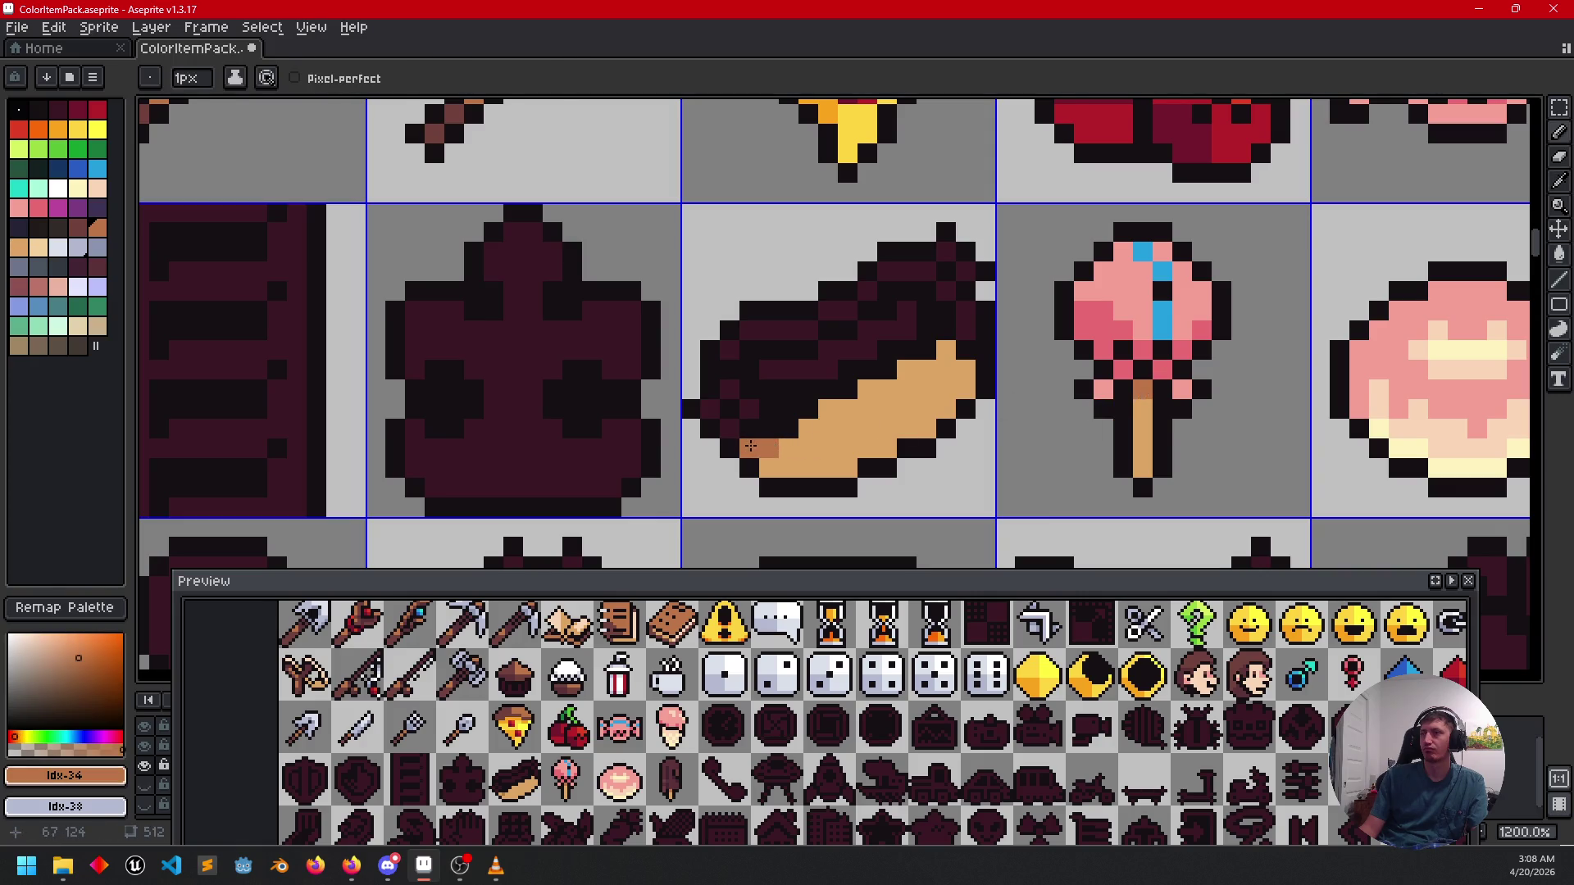
click(787, 444)
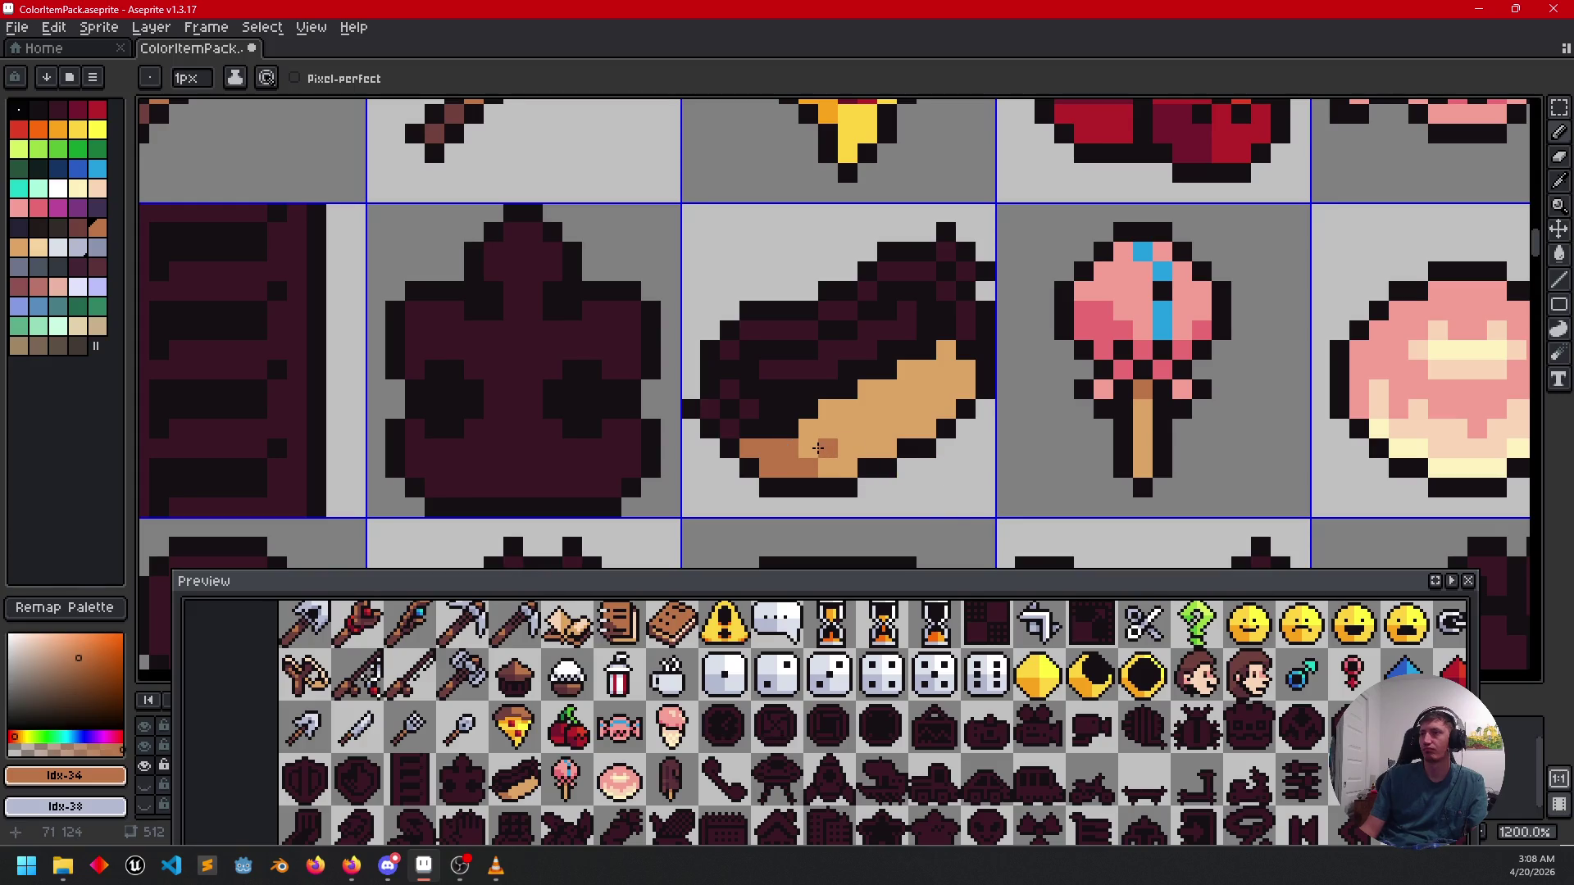
Take darker tan and dark brown from the rod sprite and paint brown pixels on the éclair's left edge.
scroll(902, 433, down, 4)
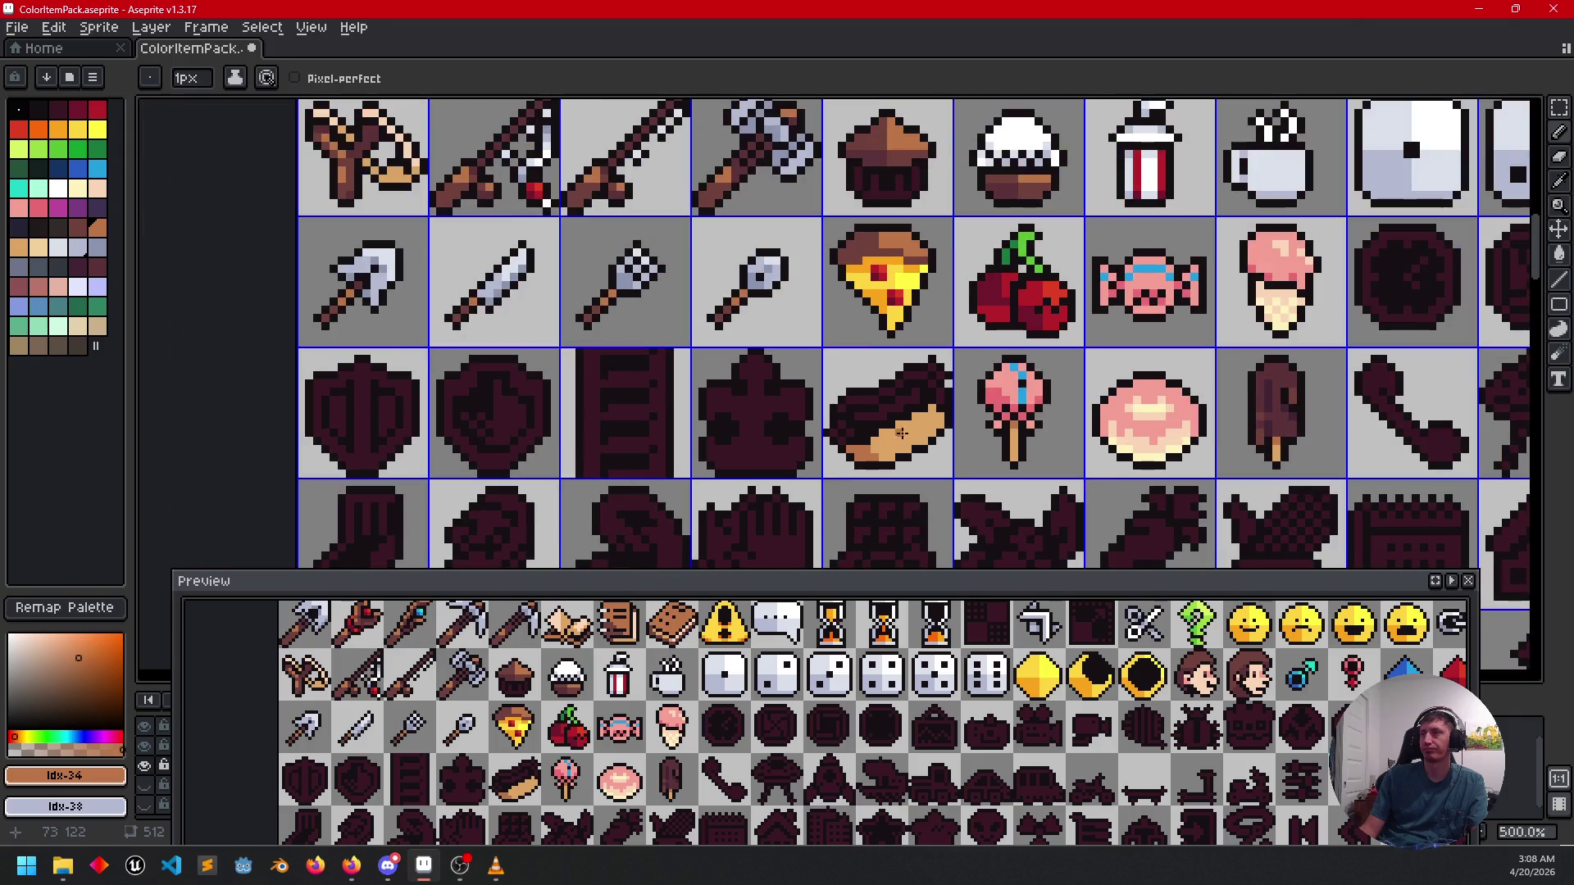
alt+click(586, 196)
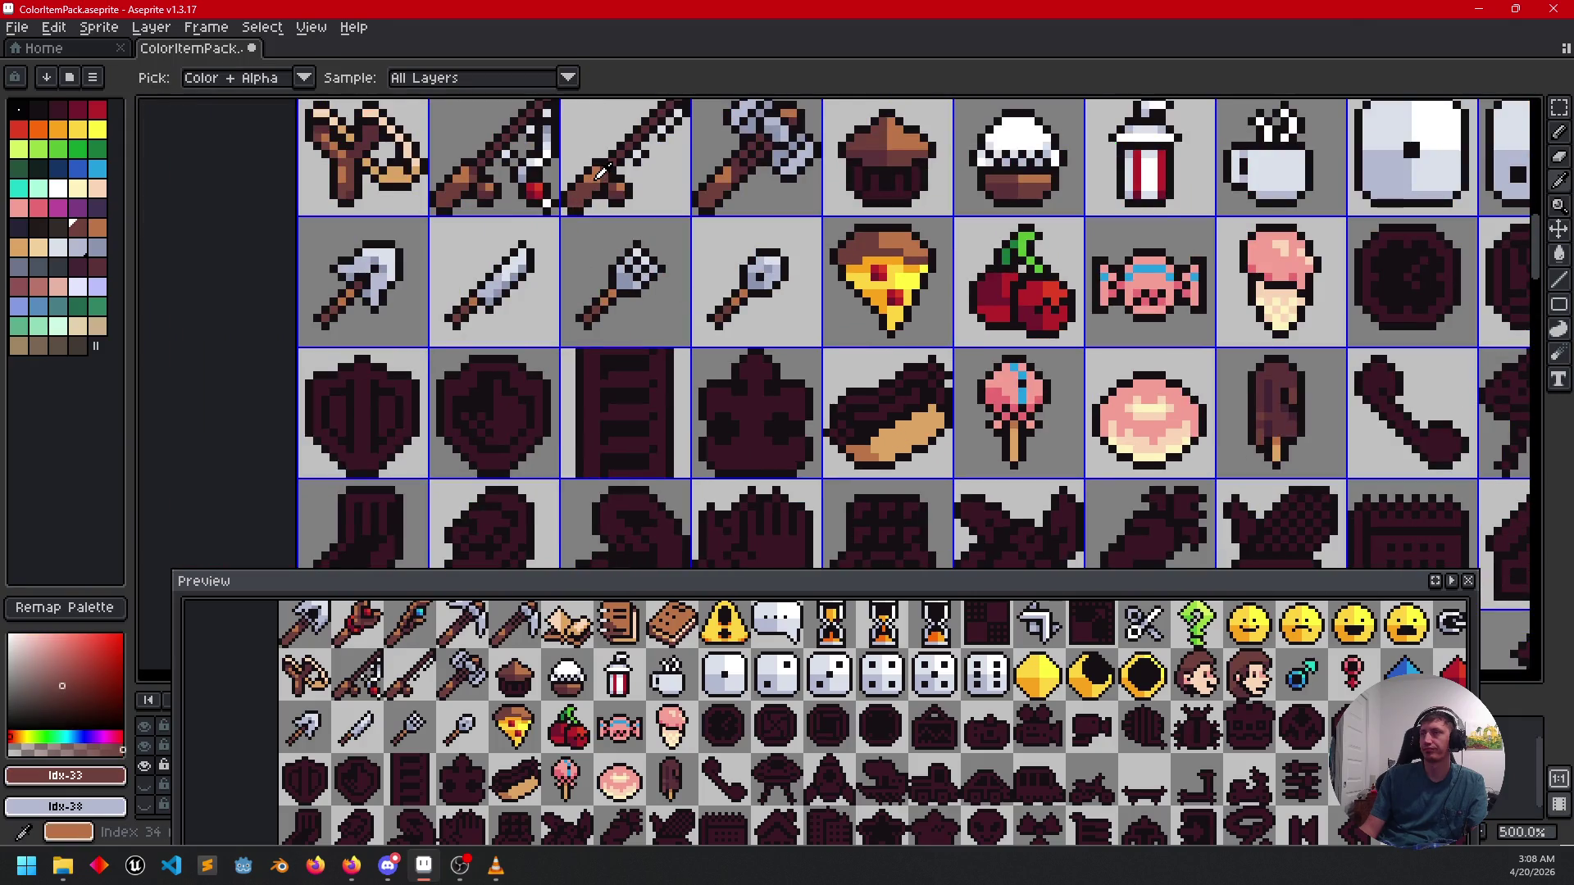
alt+click(601, 170)
alt+right_click(600, 172)
scroll(853, 402, up, 2)
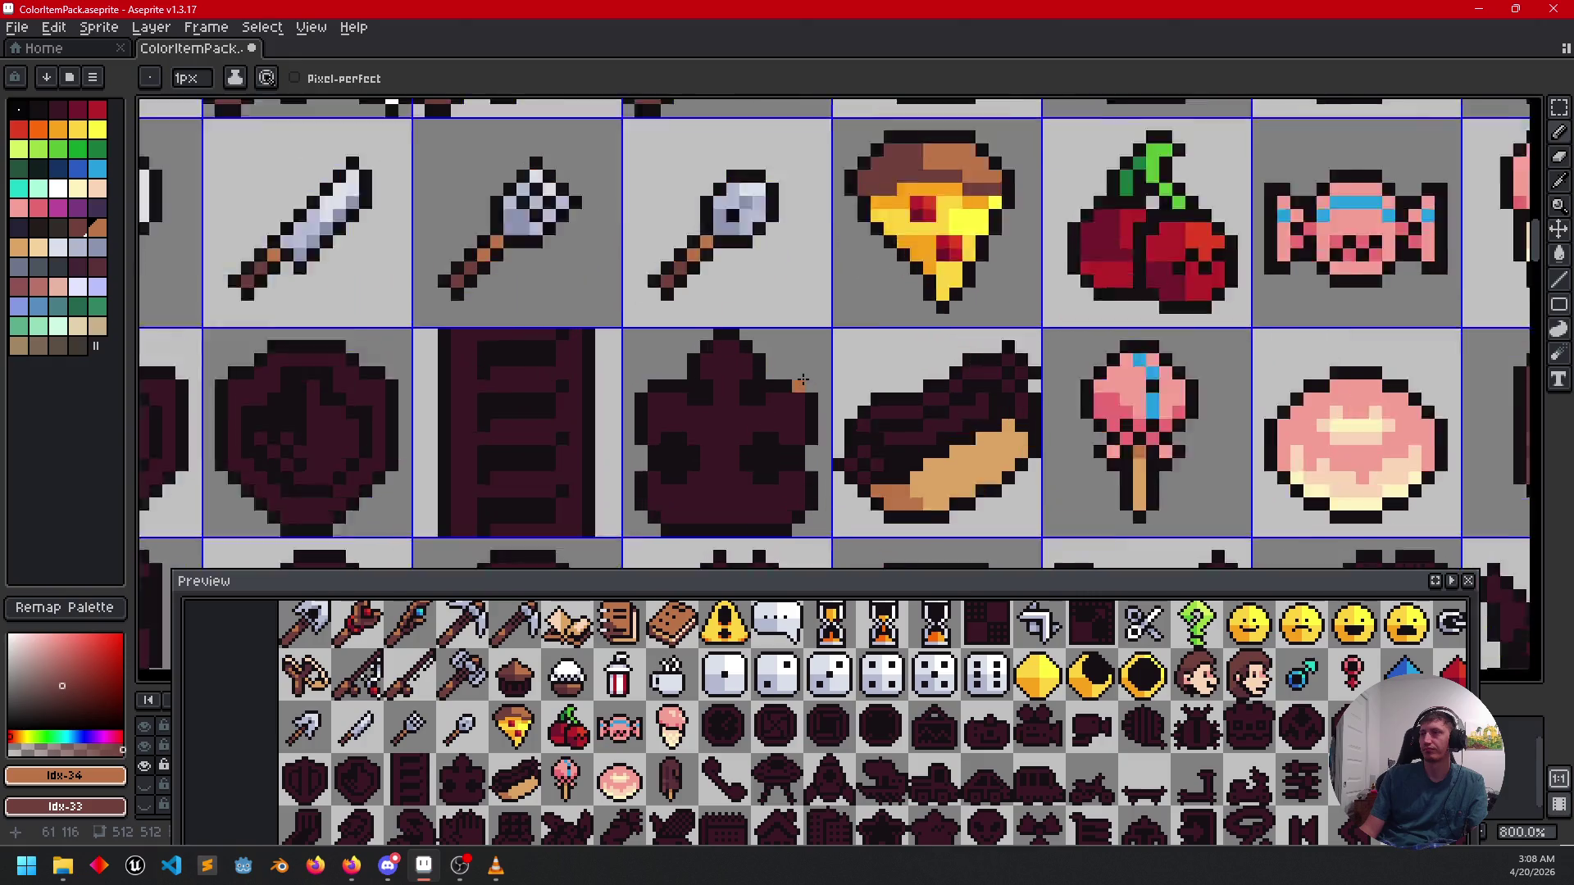
scroll(856, 406, up, 2)
drag(923, 424, 725, 297)
click(712, 344)
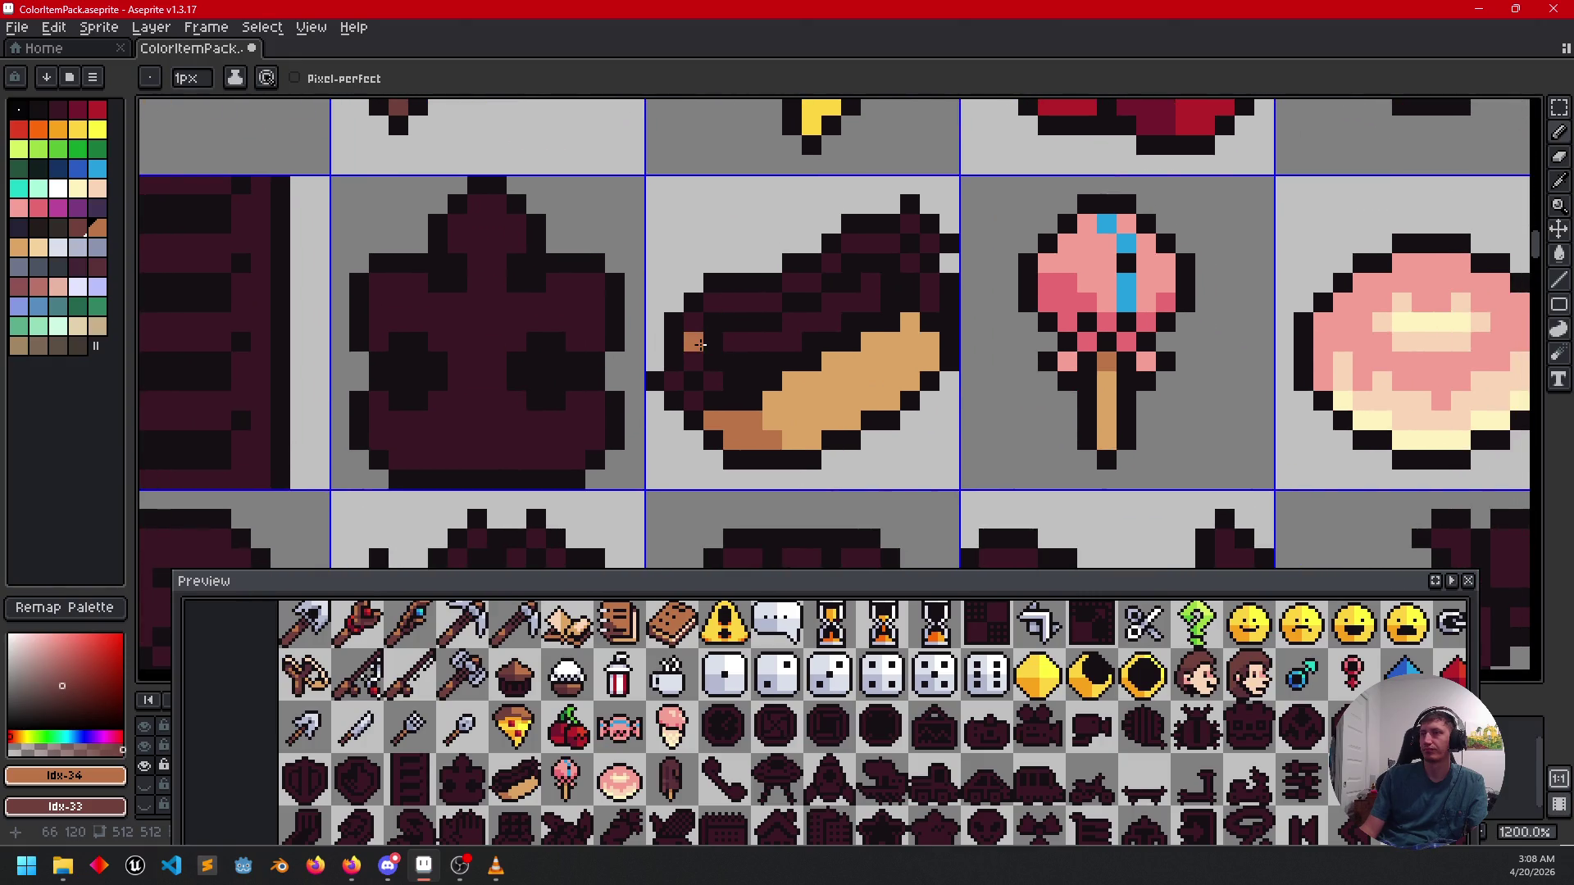
Fill the éclair's dark top area with brown.
key(g)
click(755, 345)
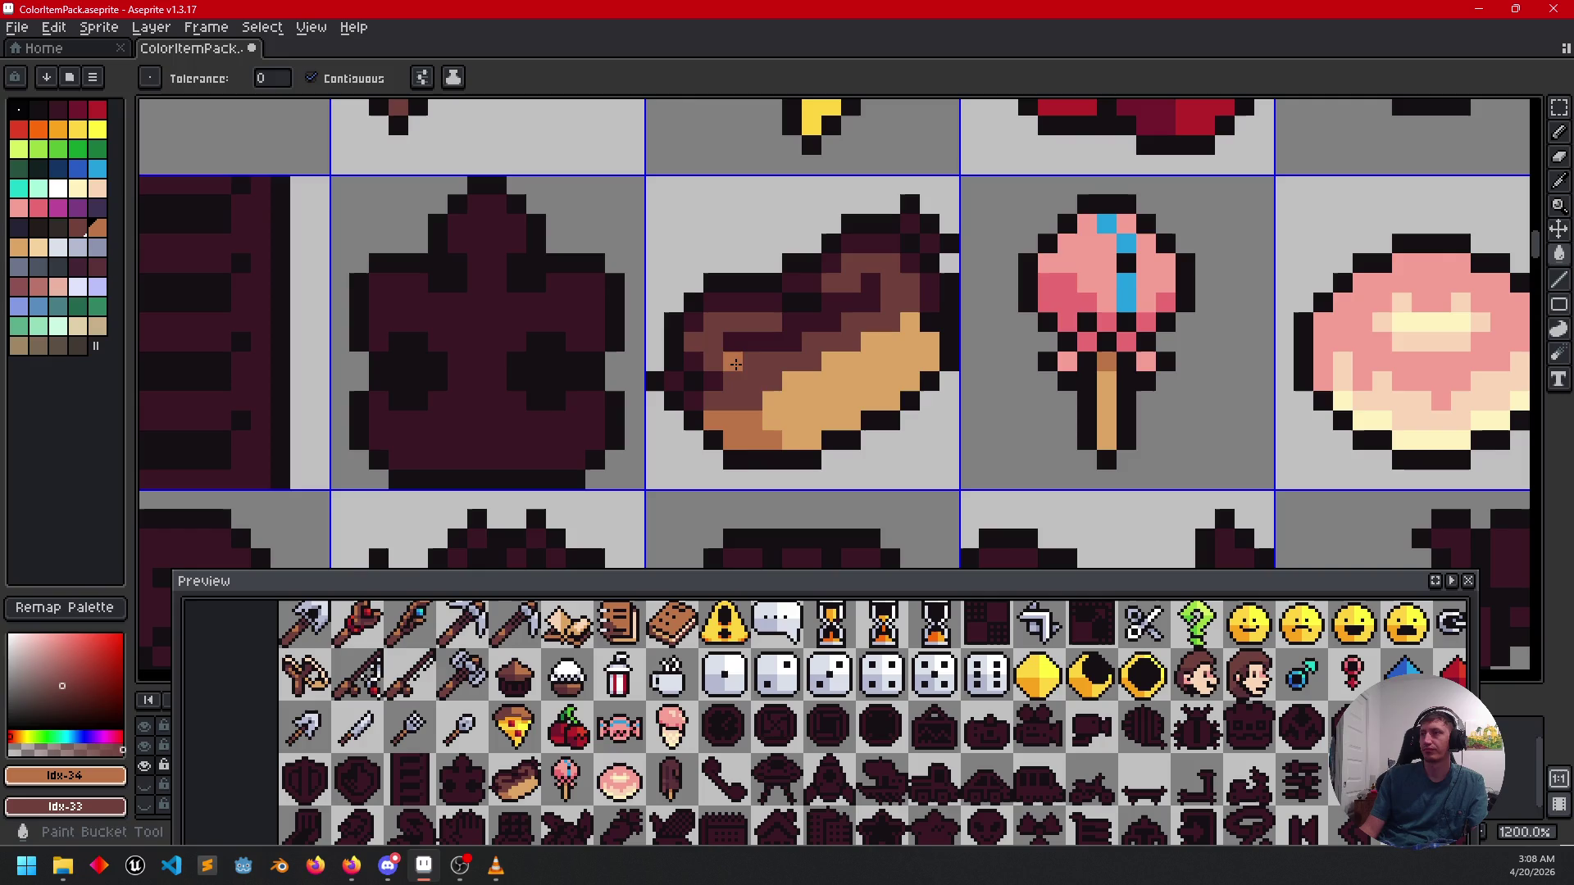
click(771, 382)
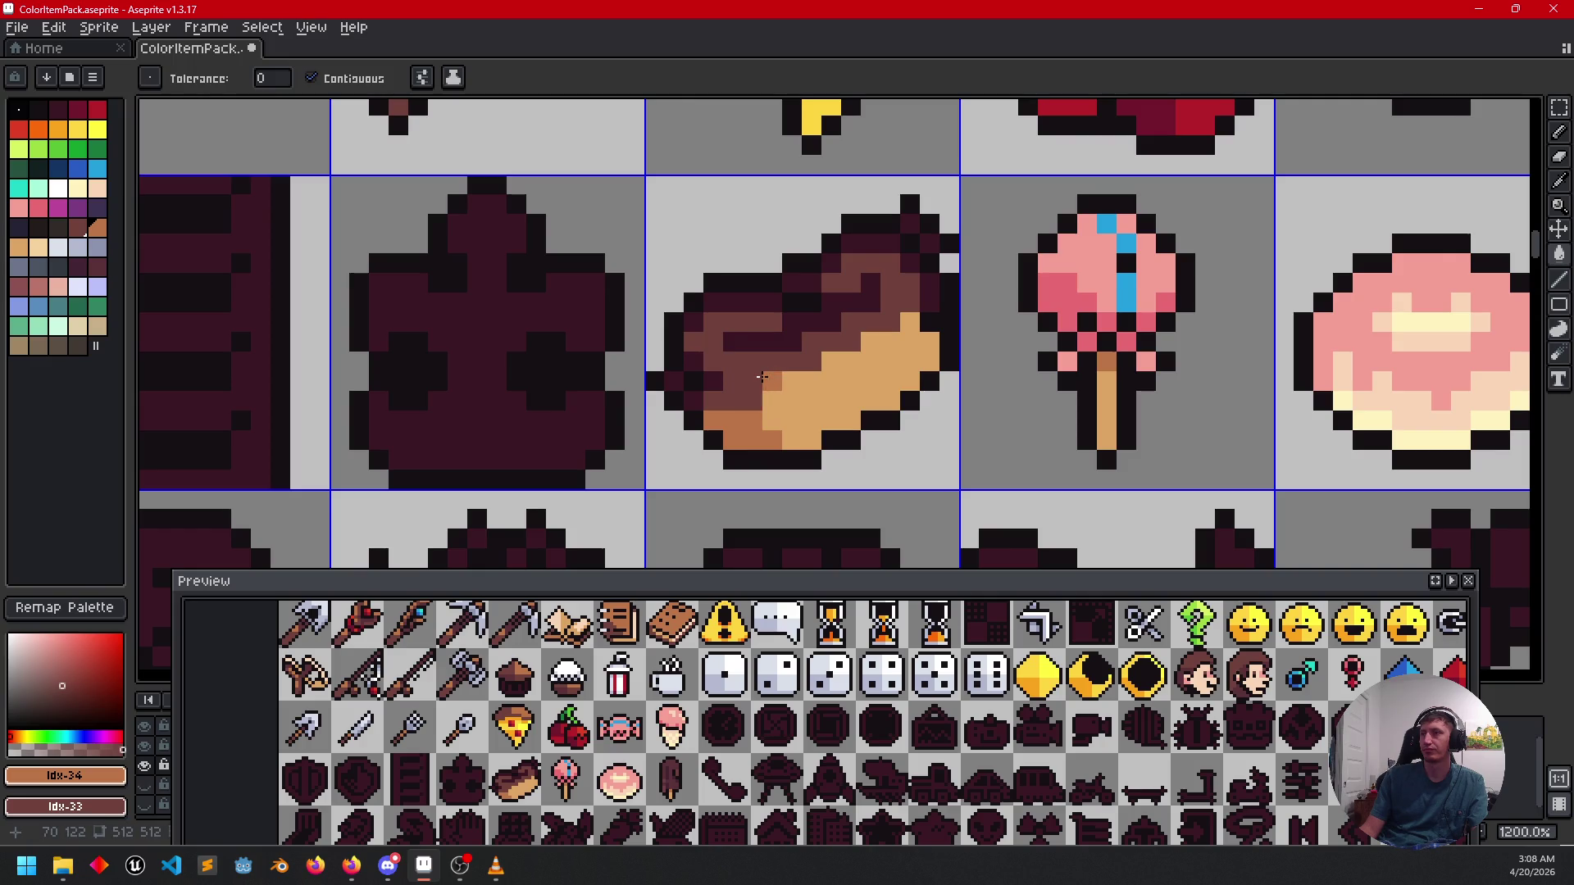
key(ctrl+z)
key(ctrl+z)
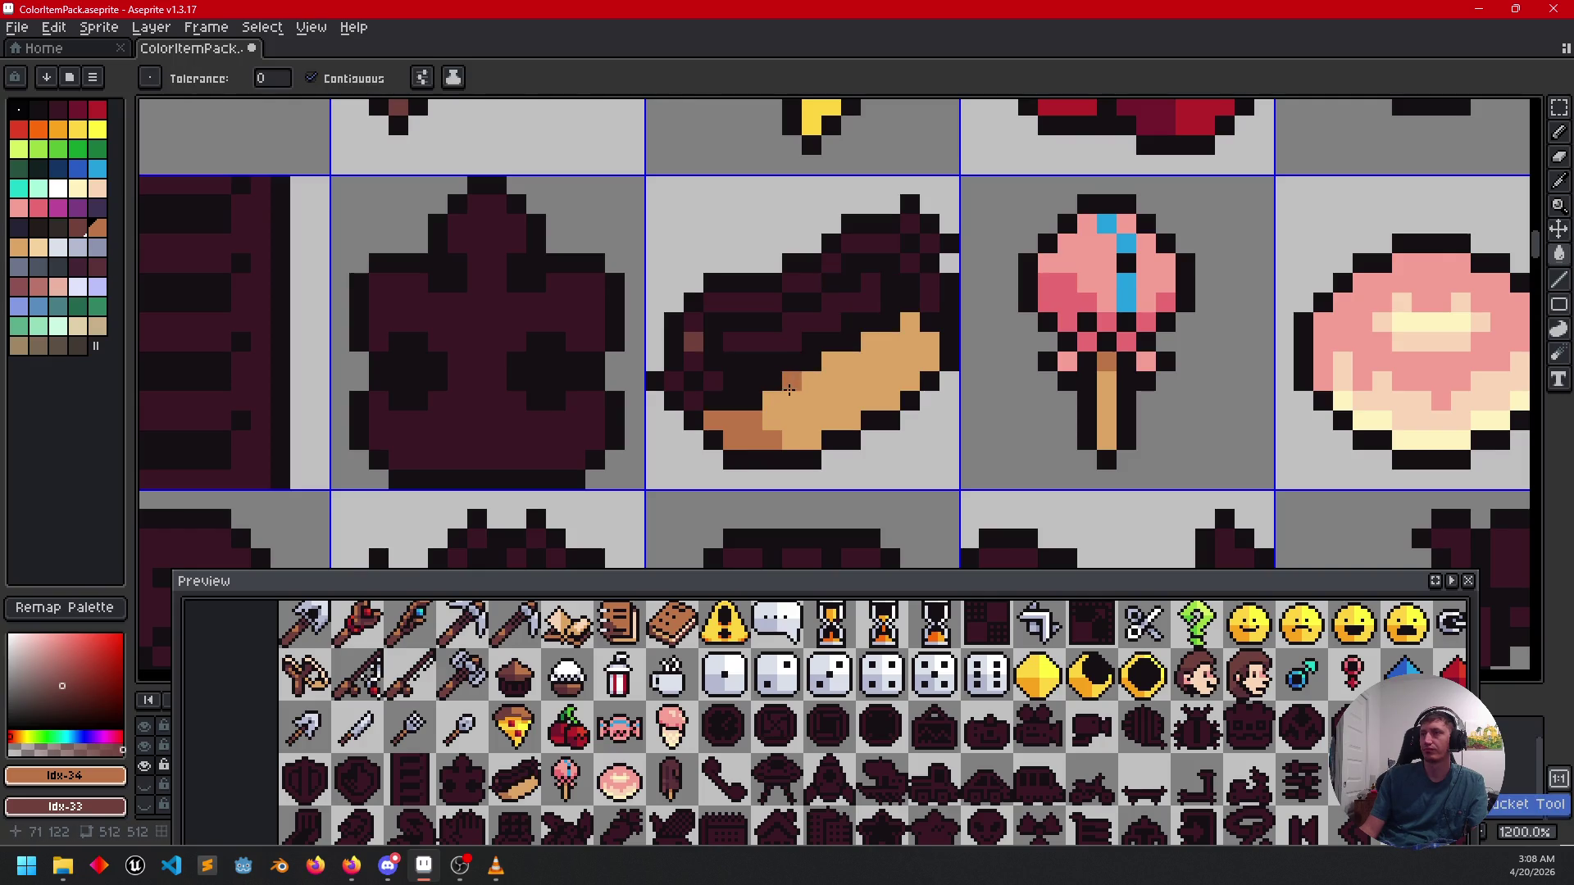
click(755, 381)
click(753, 381)
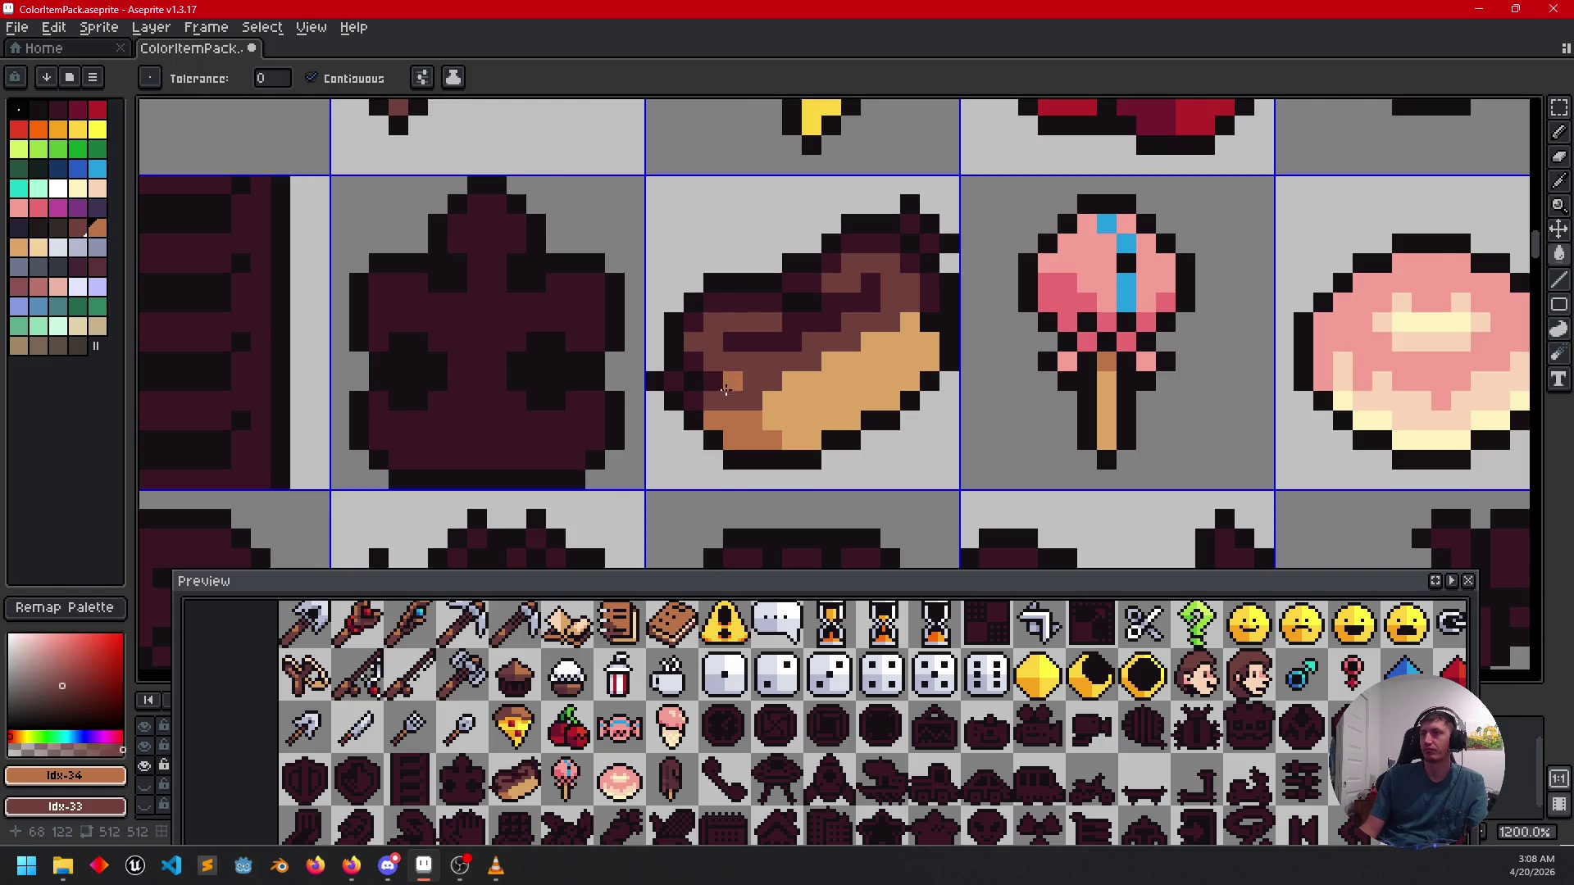
Add near-black detail pixels across the éclair's top.
key(i)
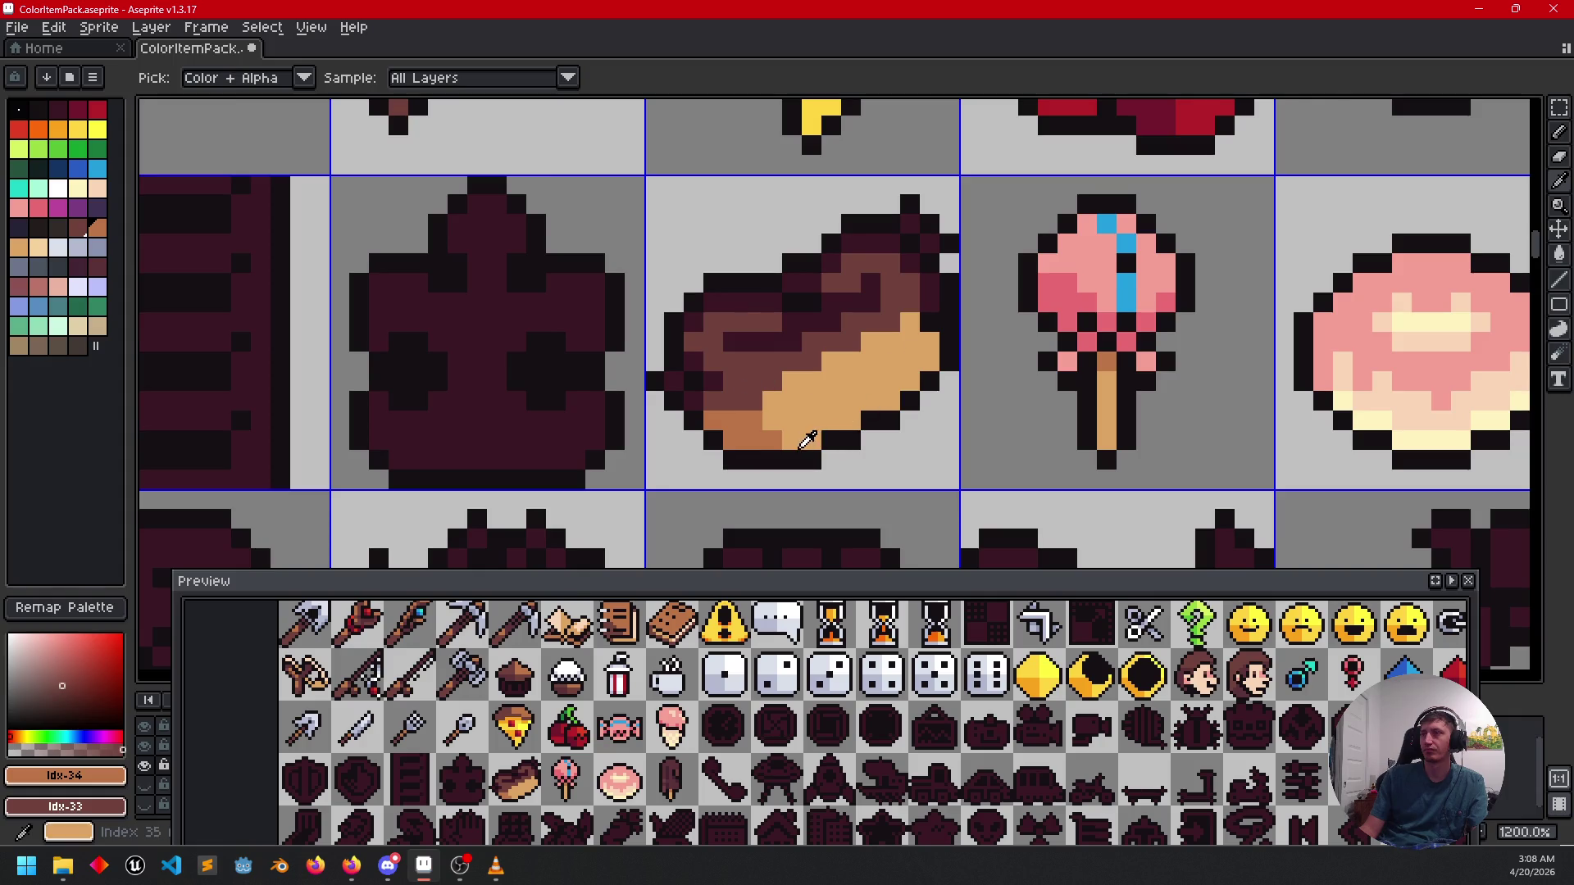
click(747, 400)
key(g)
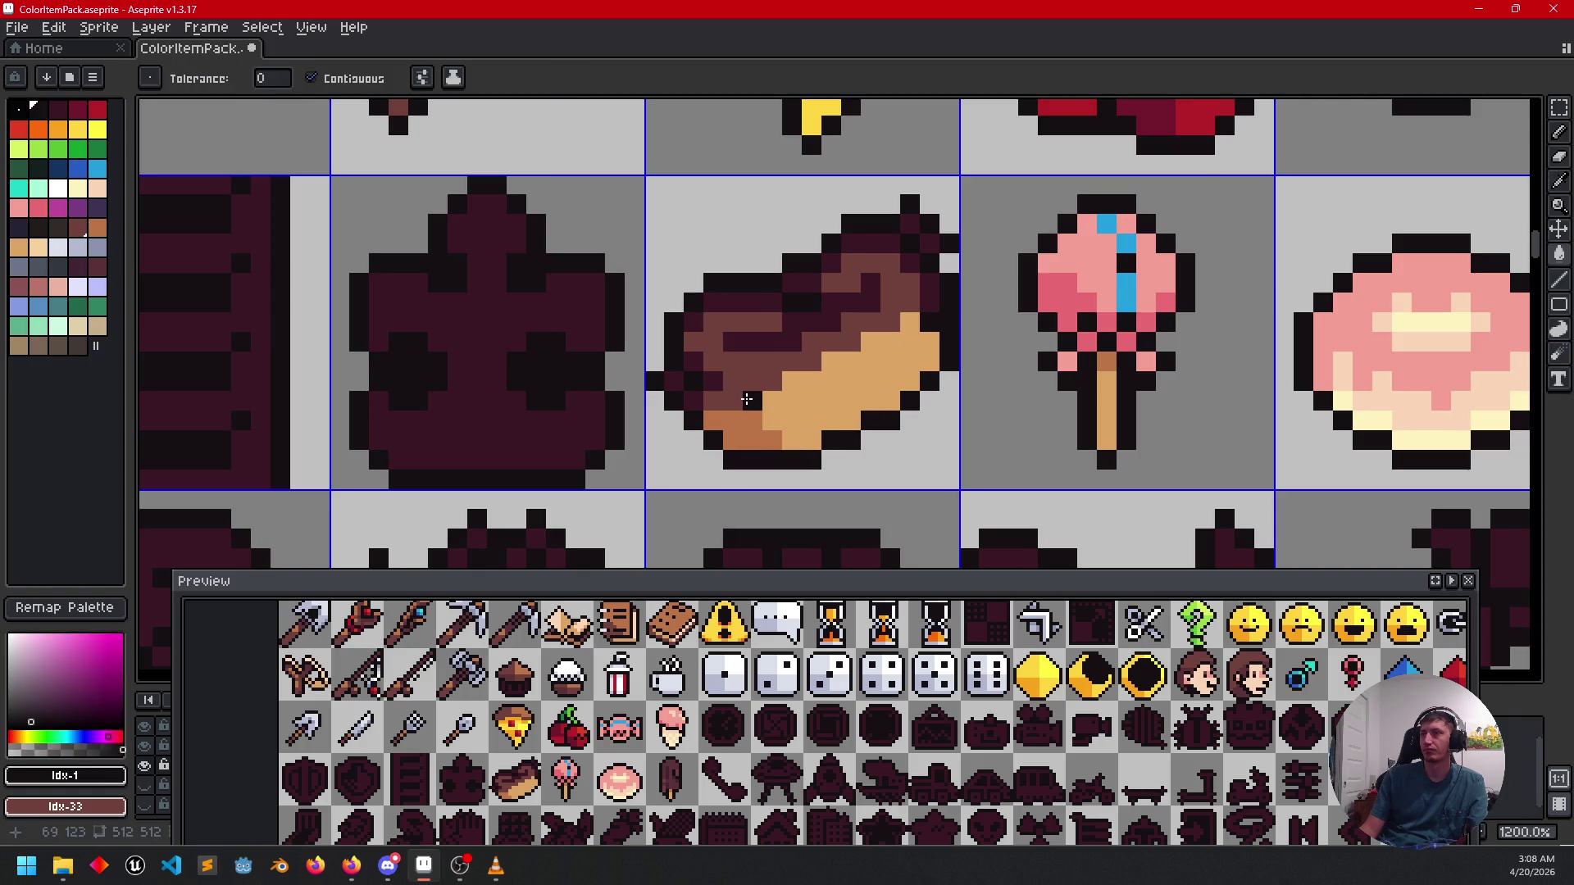
click(759, 392)
key(ctrl+z)
key(b)
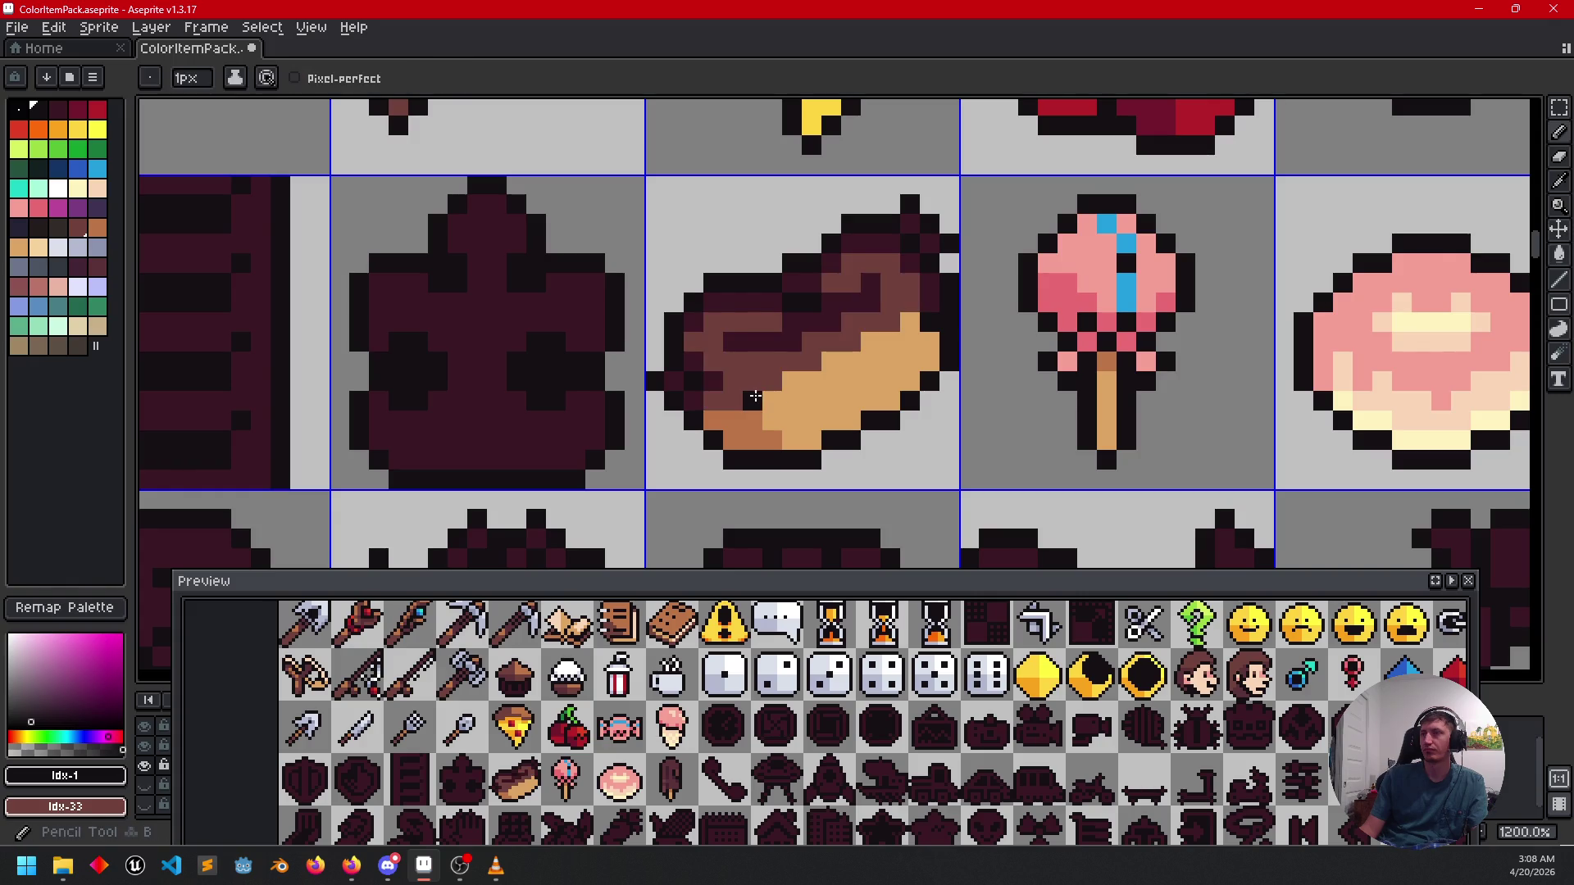
click(771, 381)
click(786, 375)
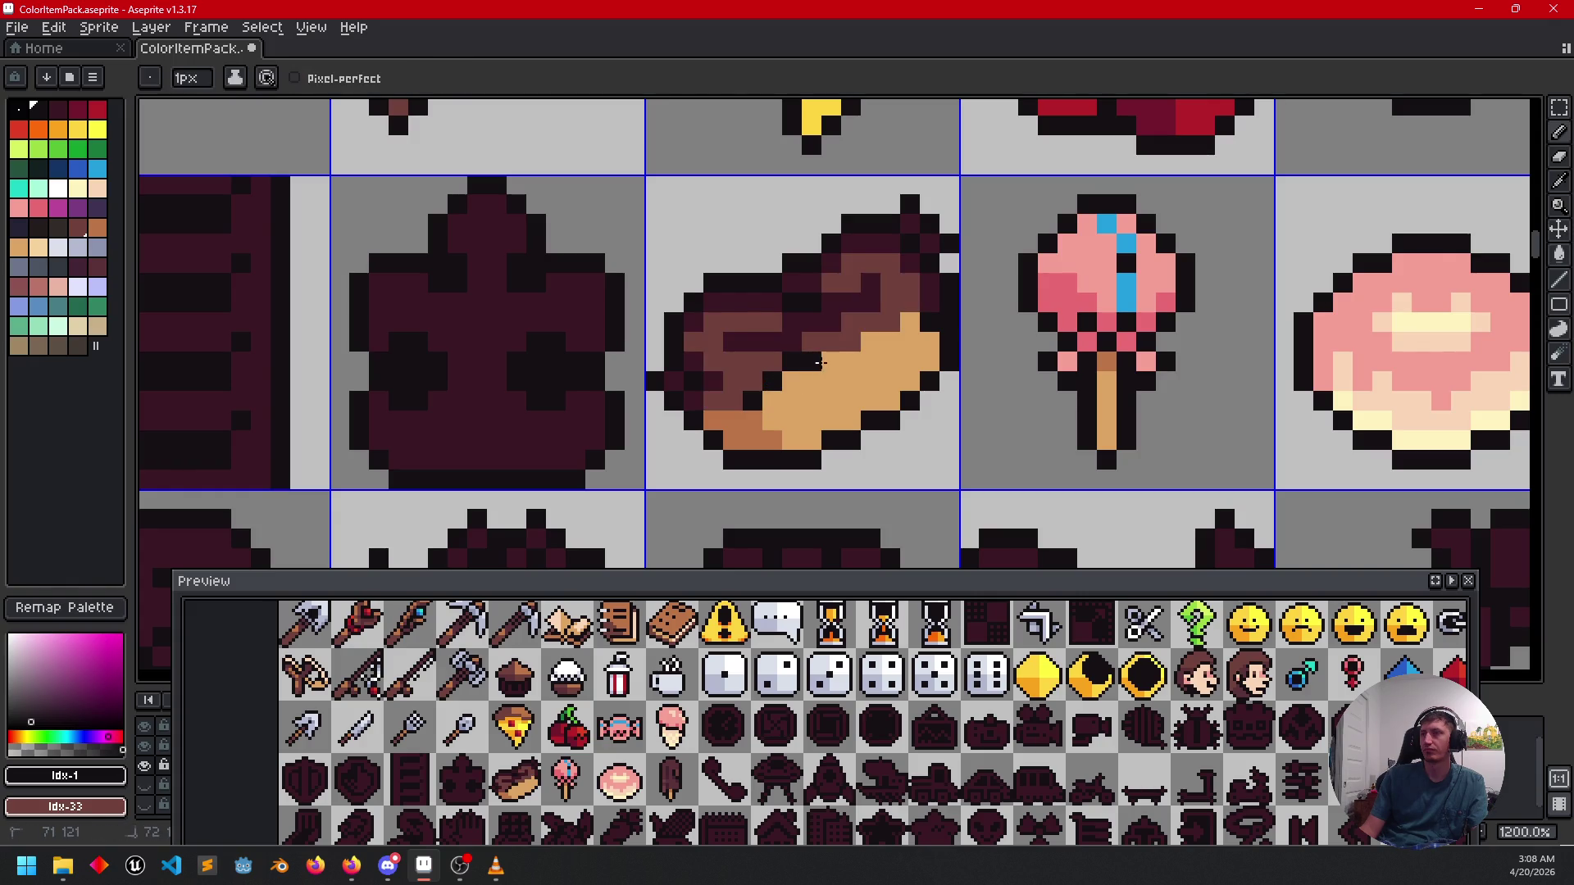
click(849, 344)
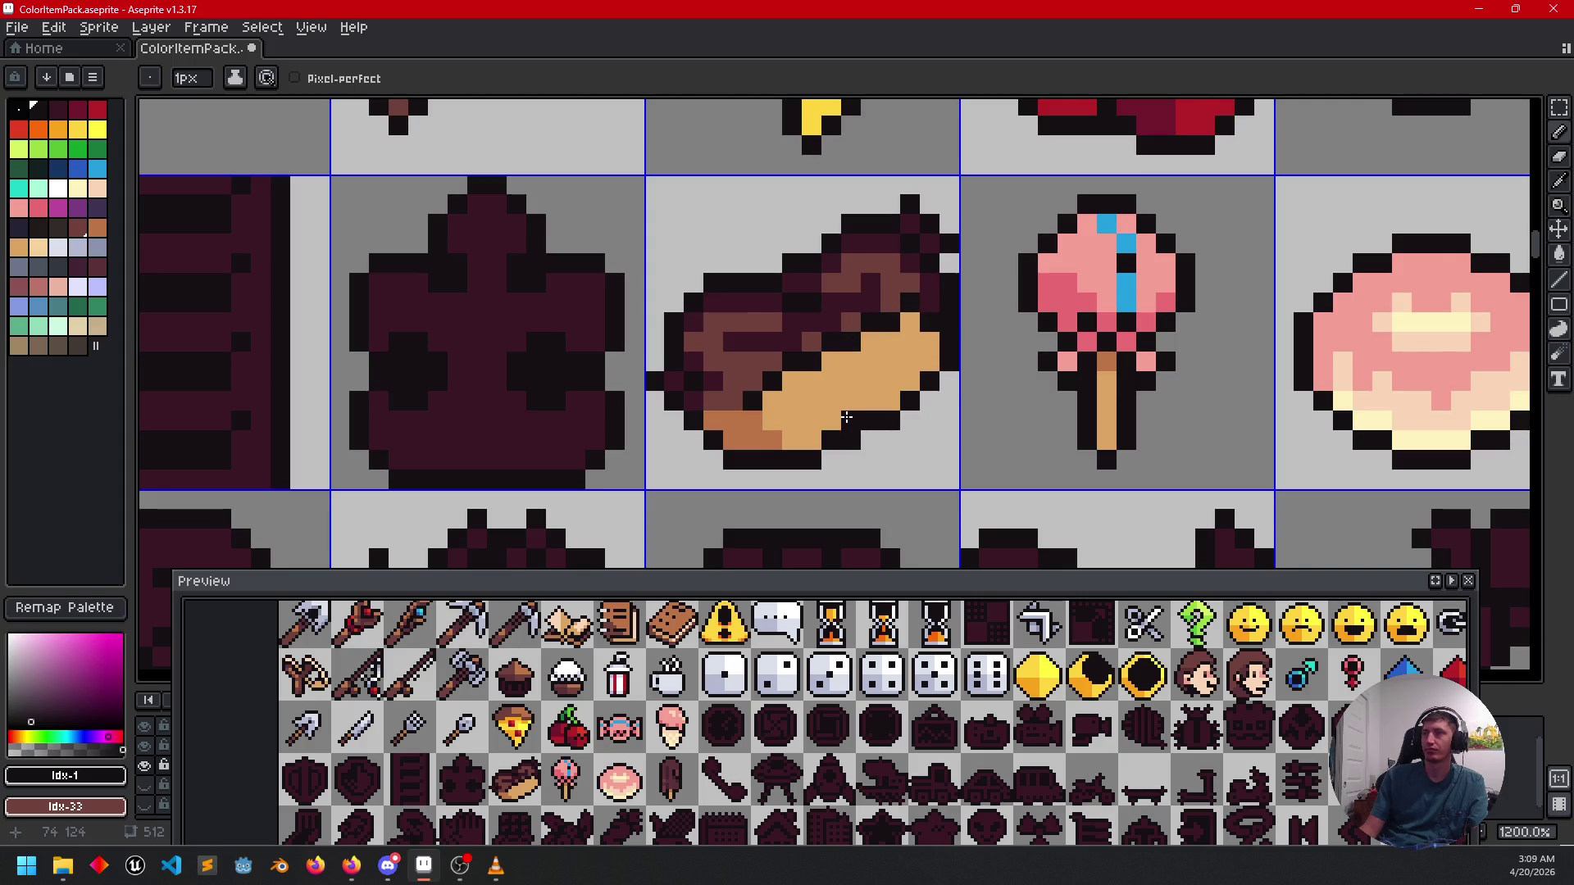
scroll(820, 418, up, 1)
click(761, 410)
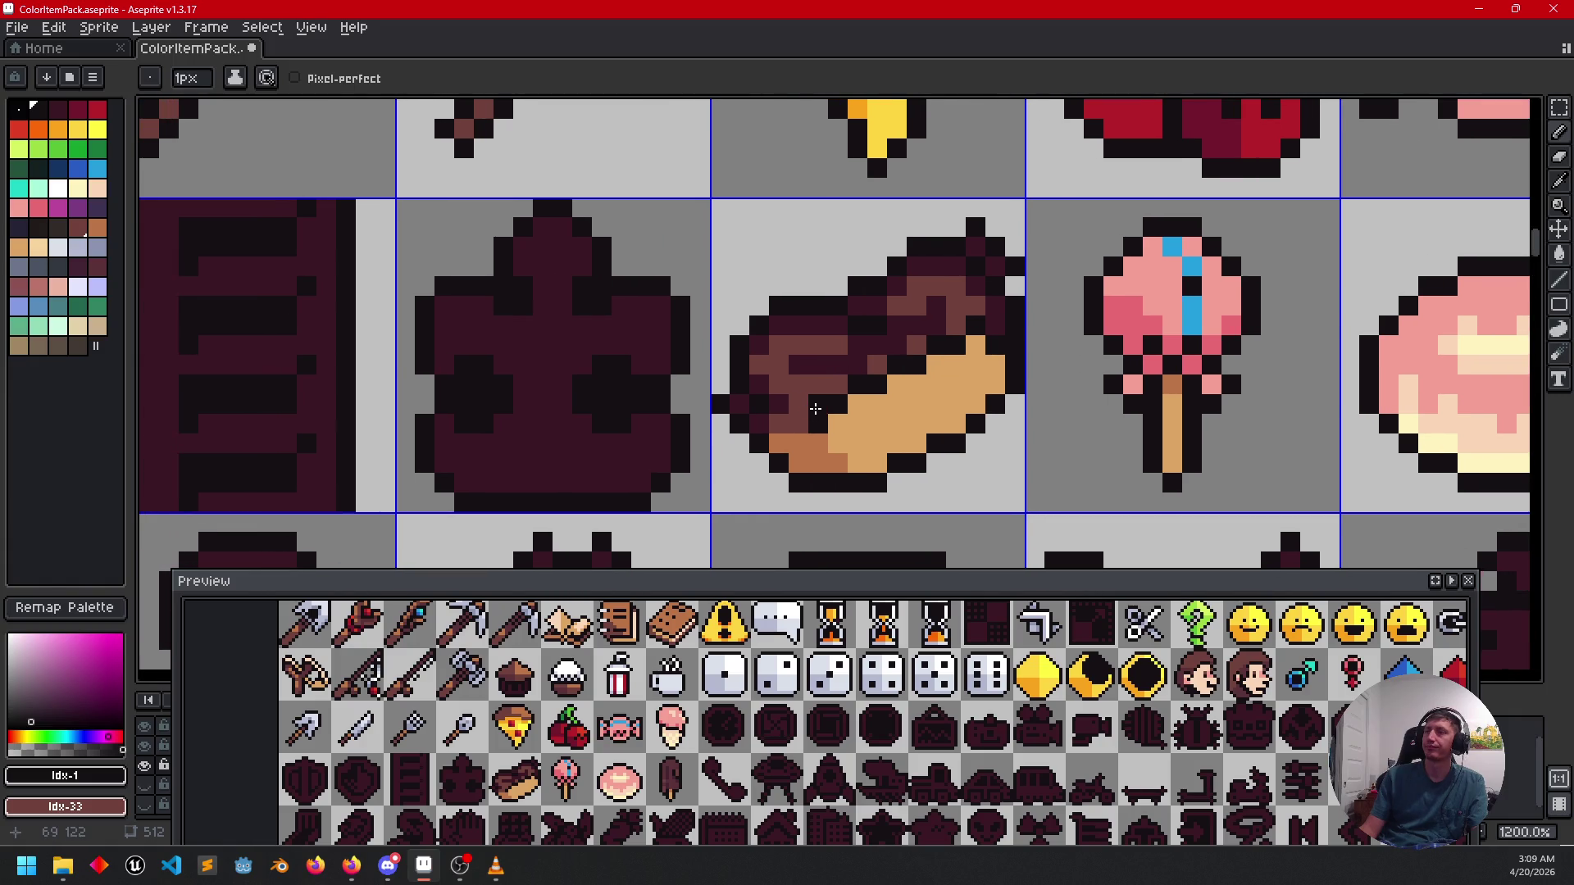
scroll(792, 389, down, 3)
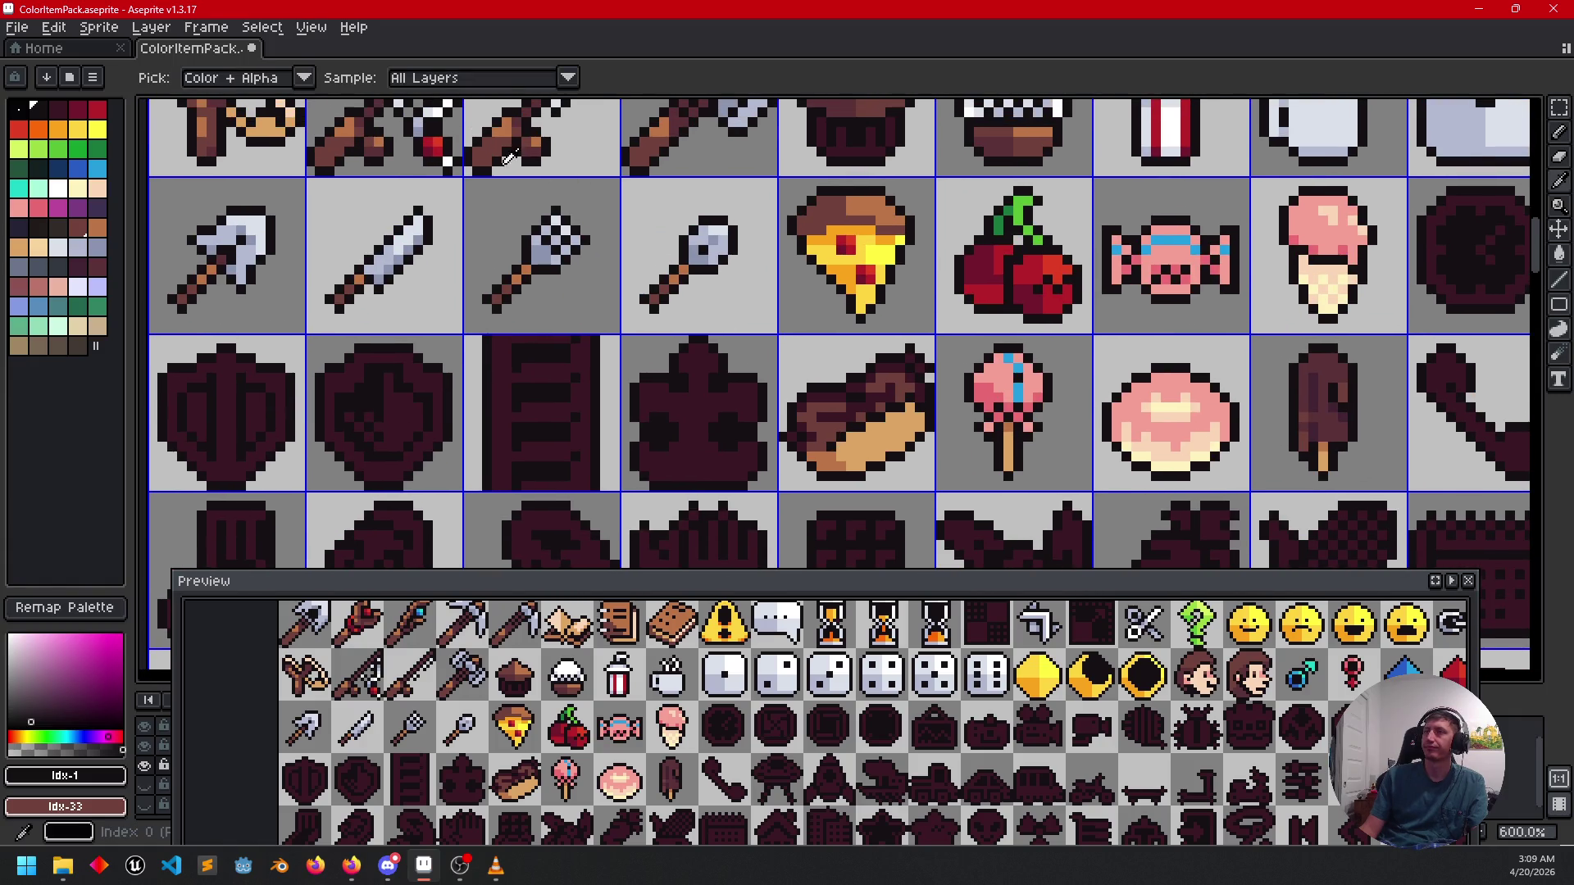
Recolour dark pixels on the éclair's top with medium brown.
alt+click(793, 388)
scroll(712, 335, up, 1)
scroll(711, 335, up, 3)
key(g)
click(712, 334)
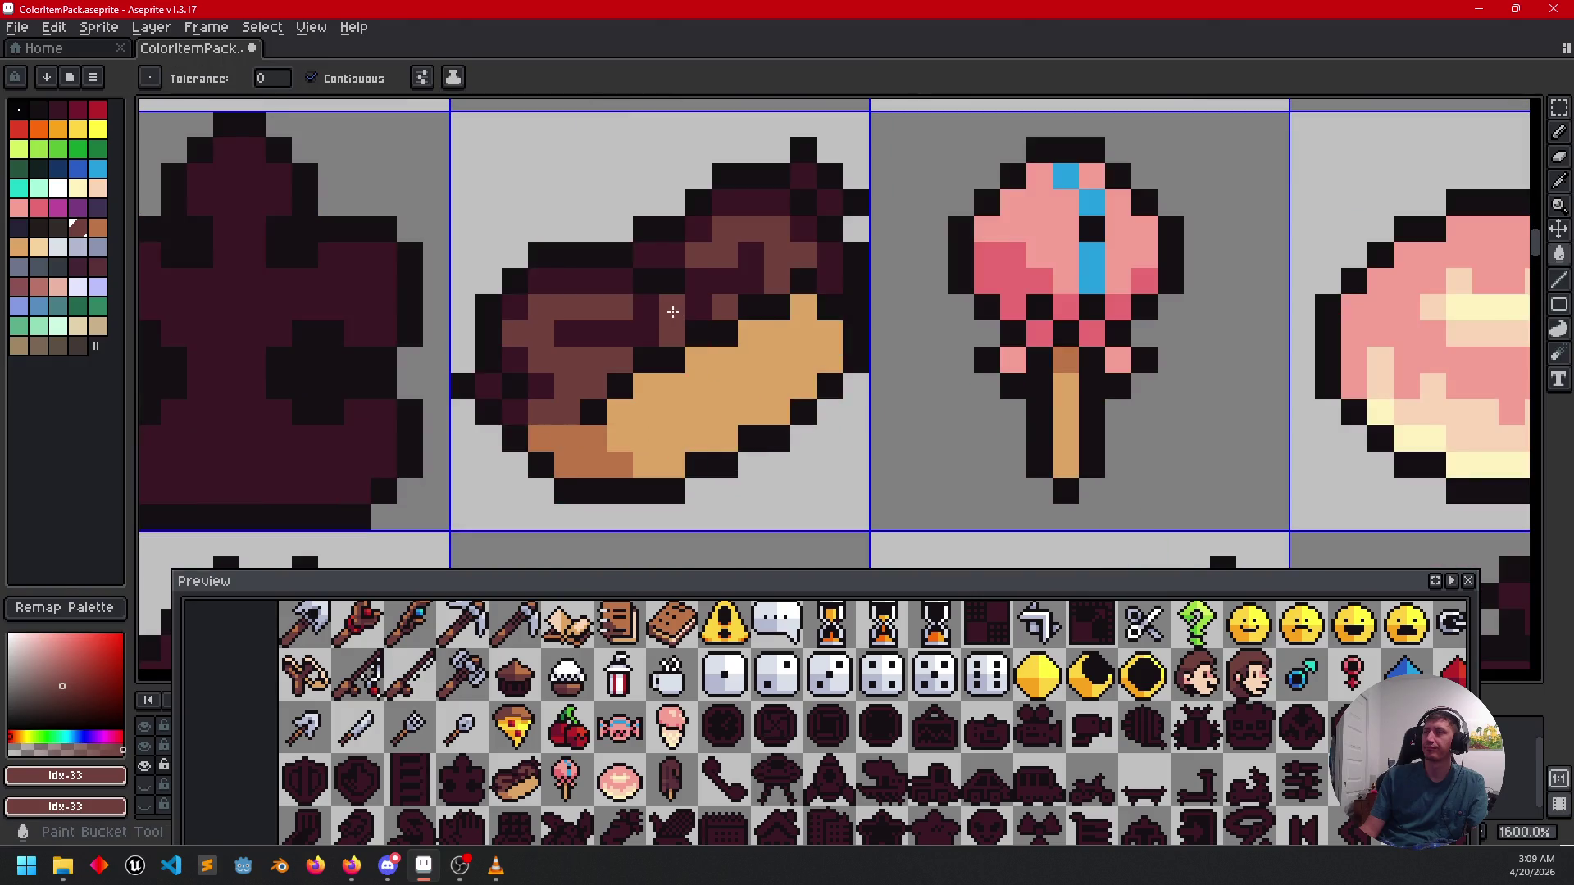
click(623, 326)
click(624, 326)
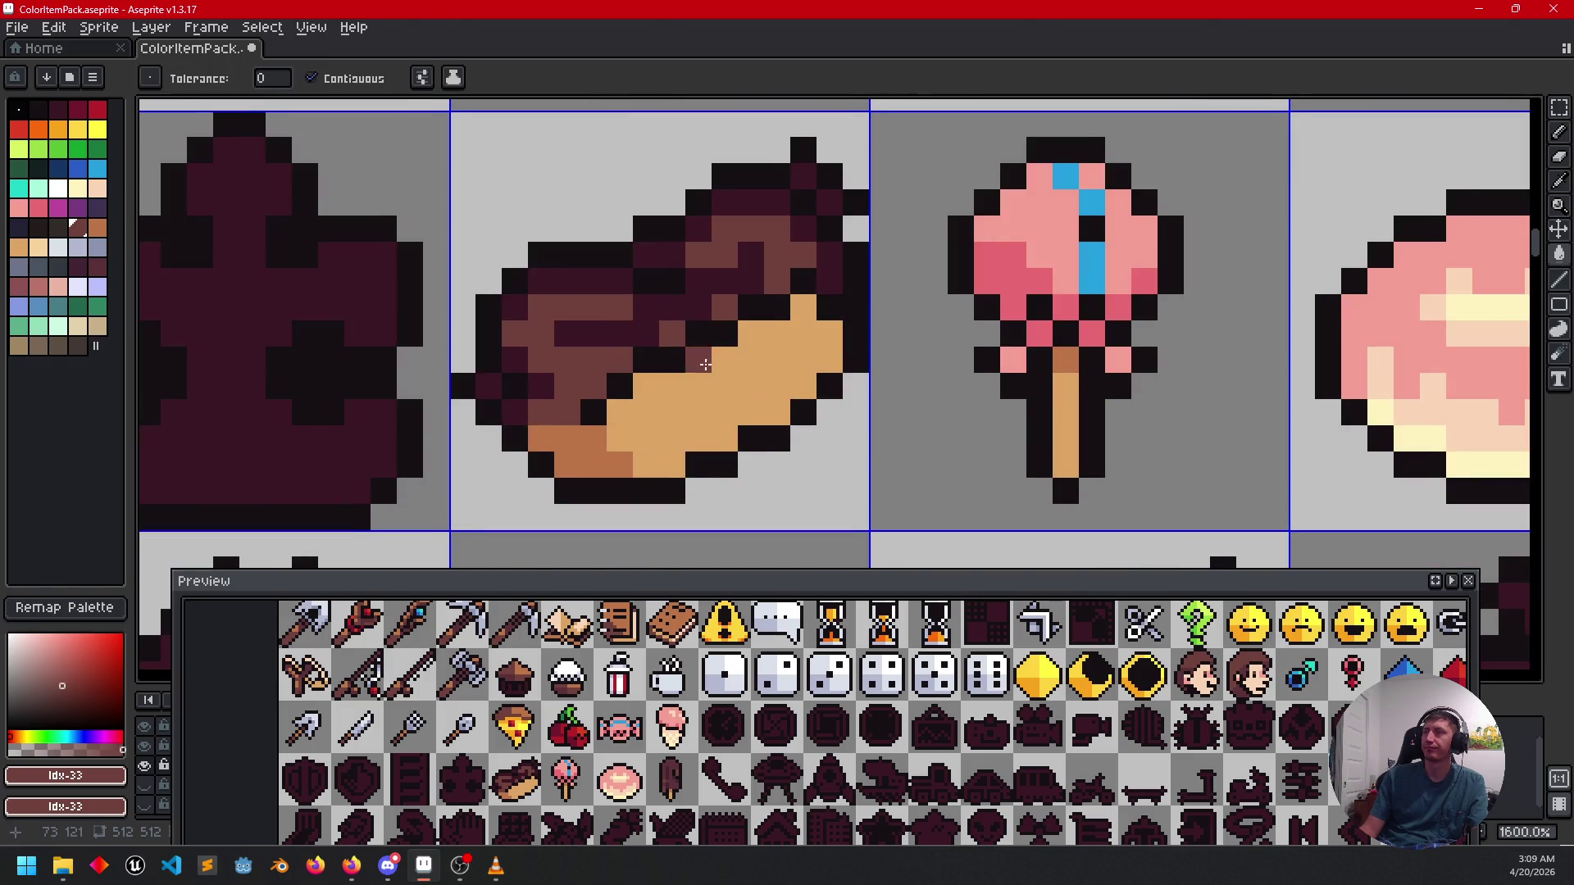
drag(623, 326, 835, 381)
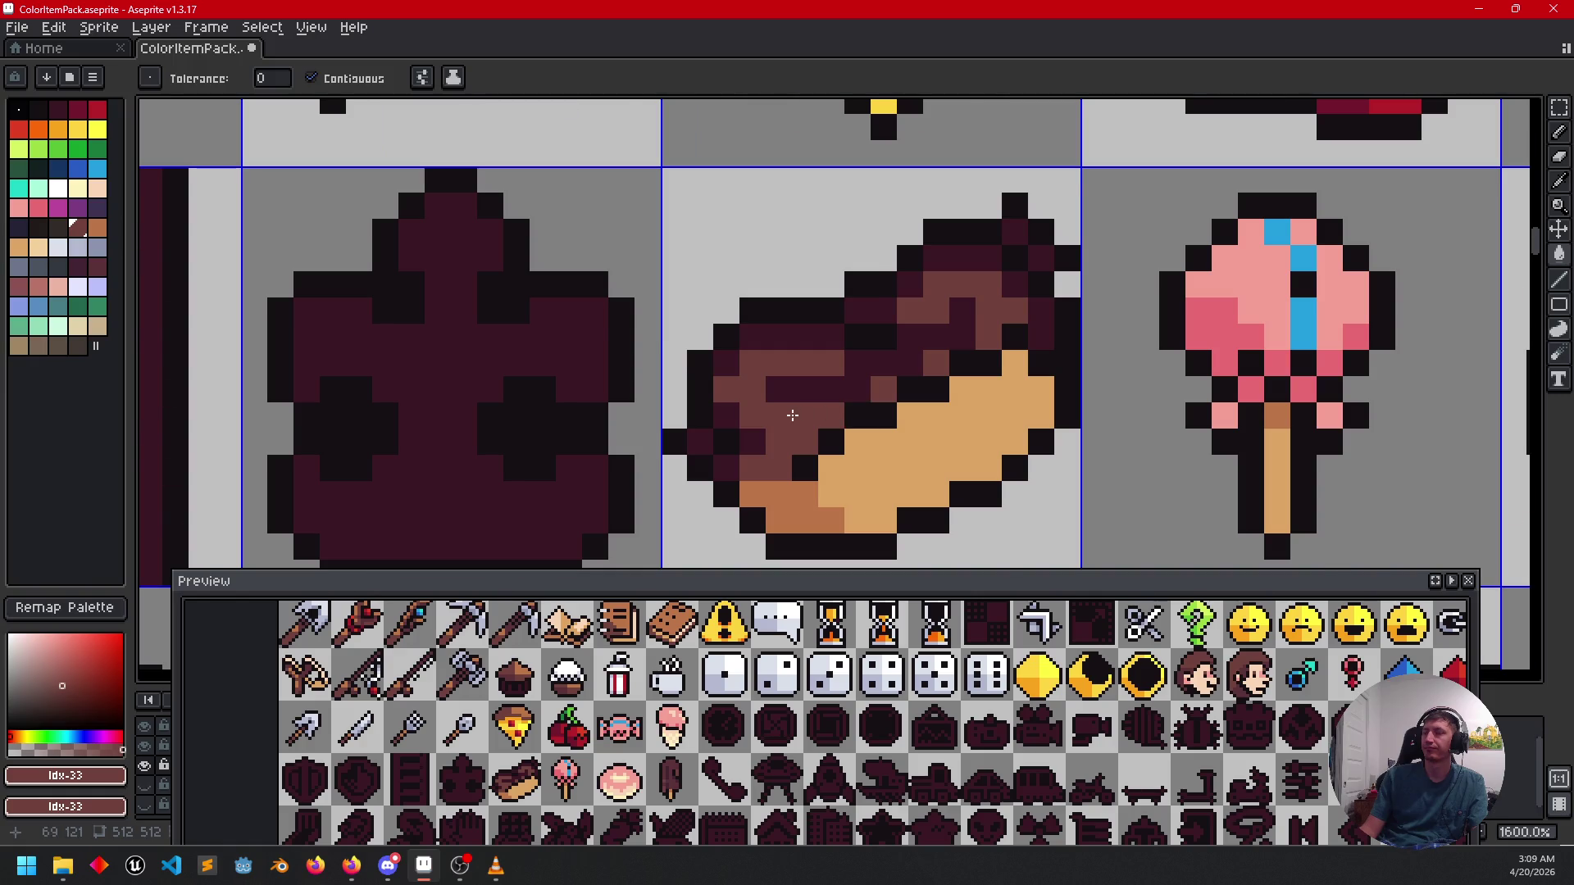
scroll(792, 415, down, 4)
drag(798, 405, 806, 458)
Take the lighter brown, frame the whole éclair, and sample its brown top colour.
alt+click(758, 330)
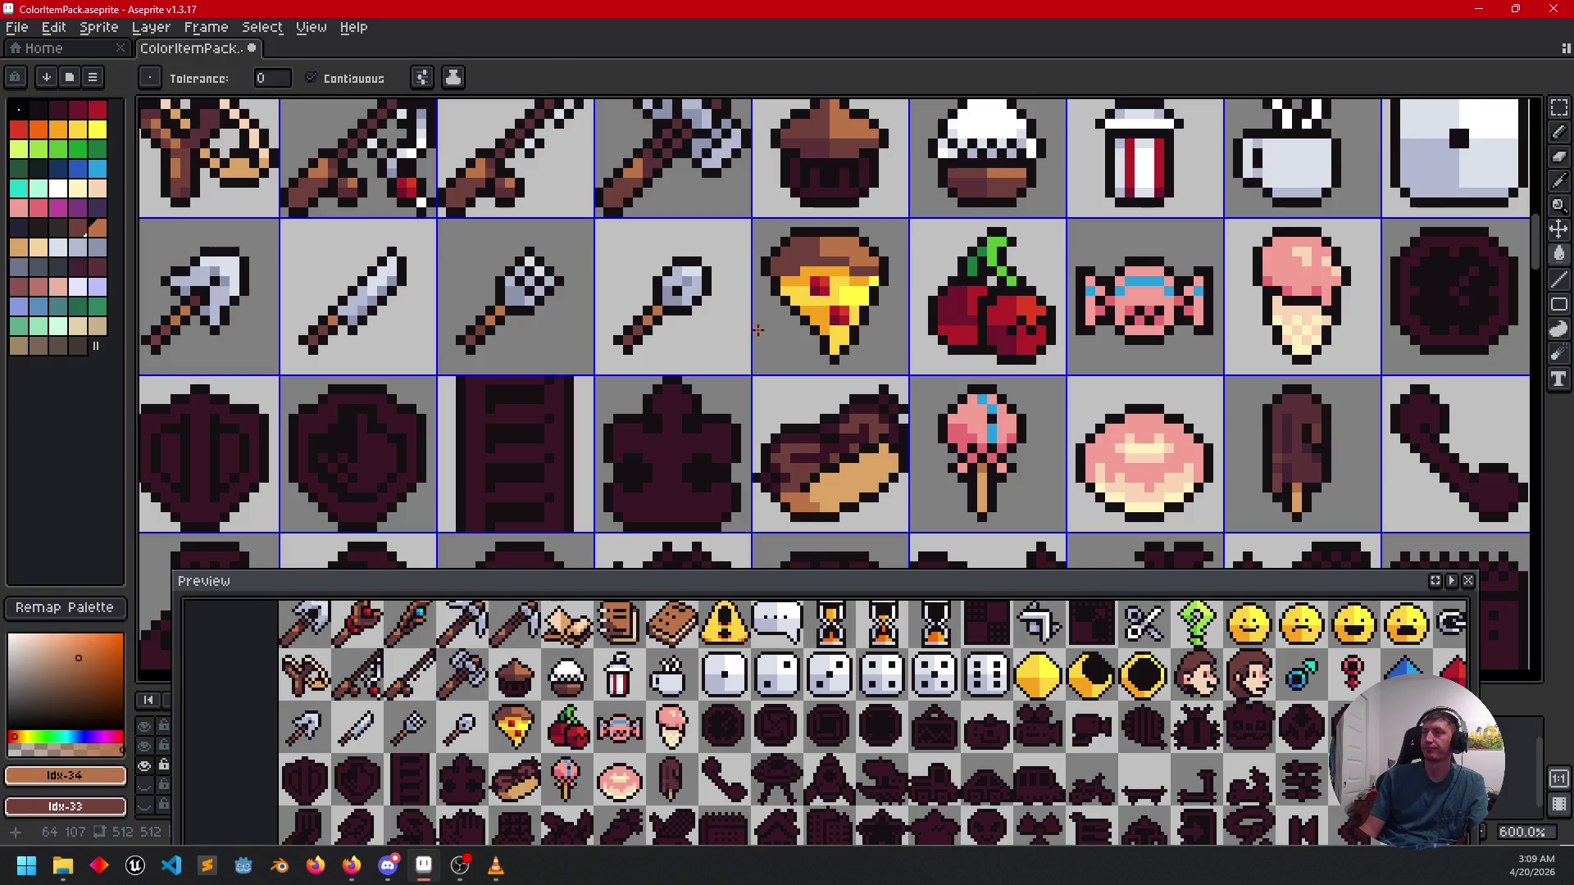
scroll(825, 438, up, 4)
scroll(822, 461, down, 1)
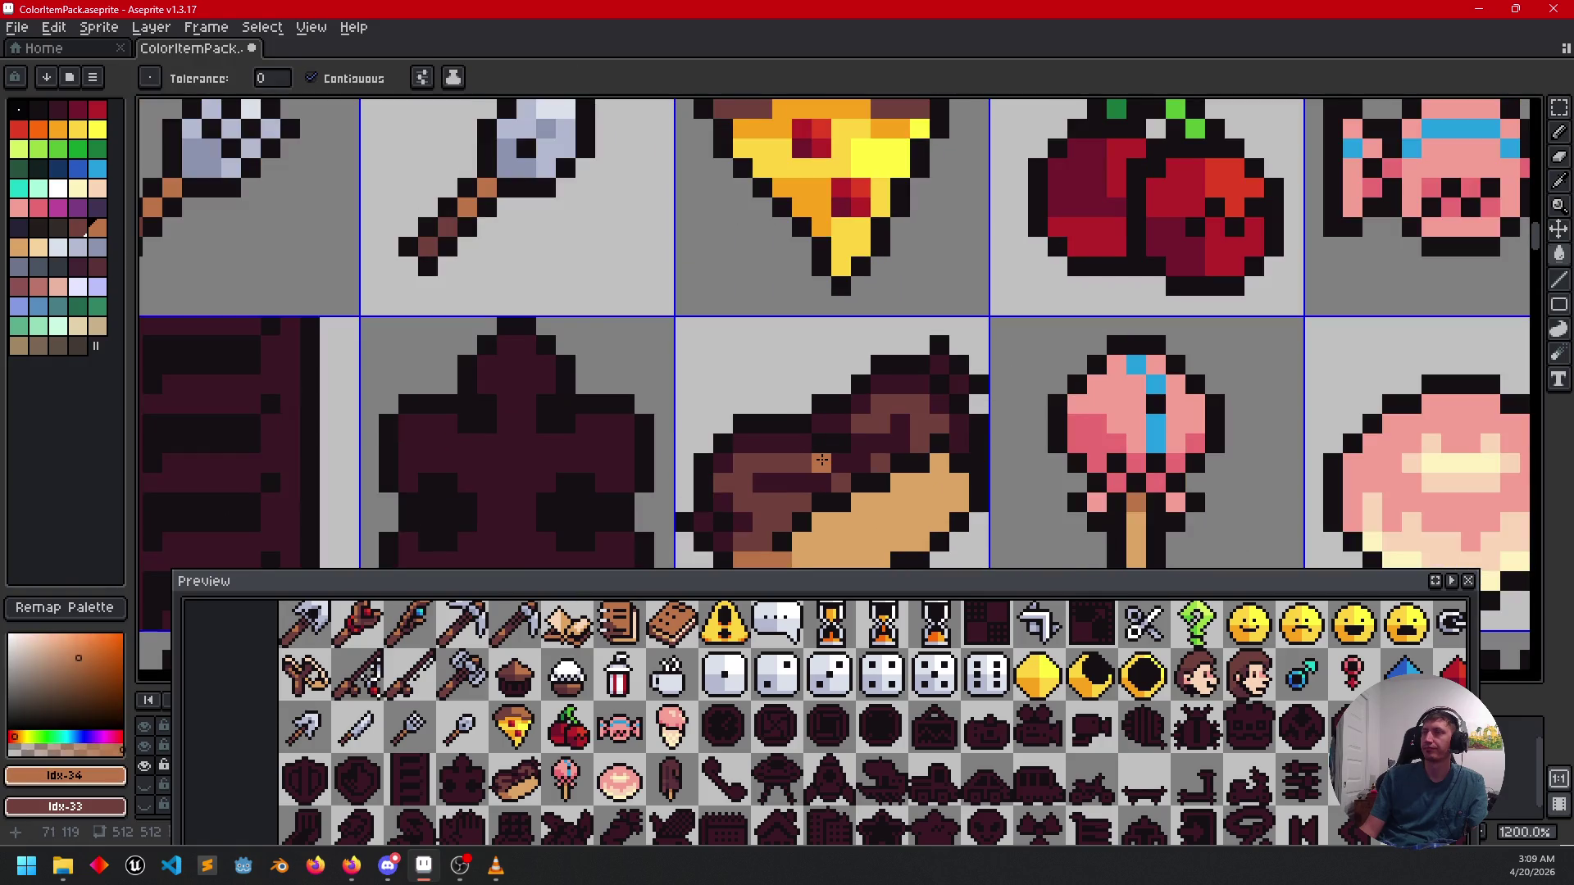
scroll(820, 461, down, 3)
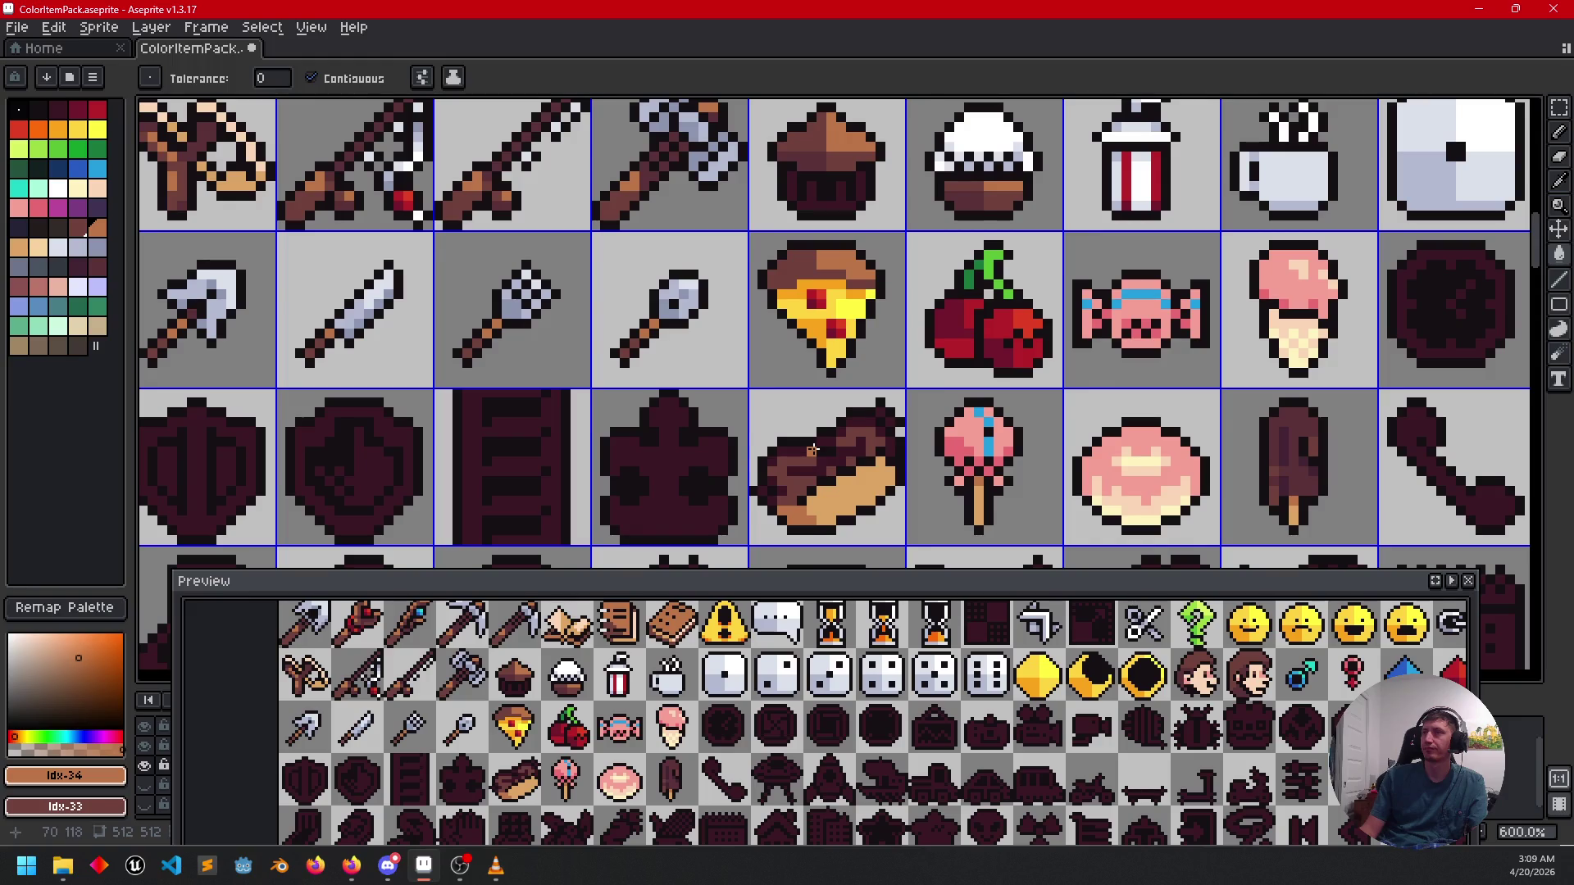
scroll(813, 454, up, 4)
scroll(811, 361, up, 2)
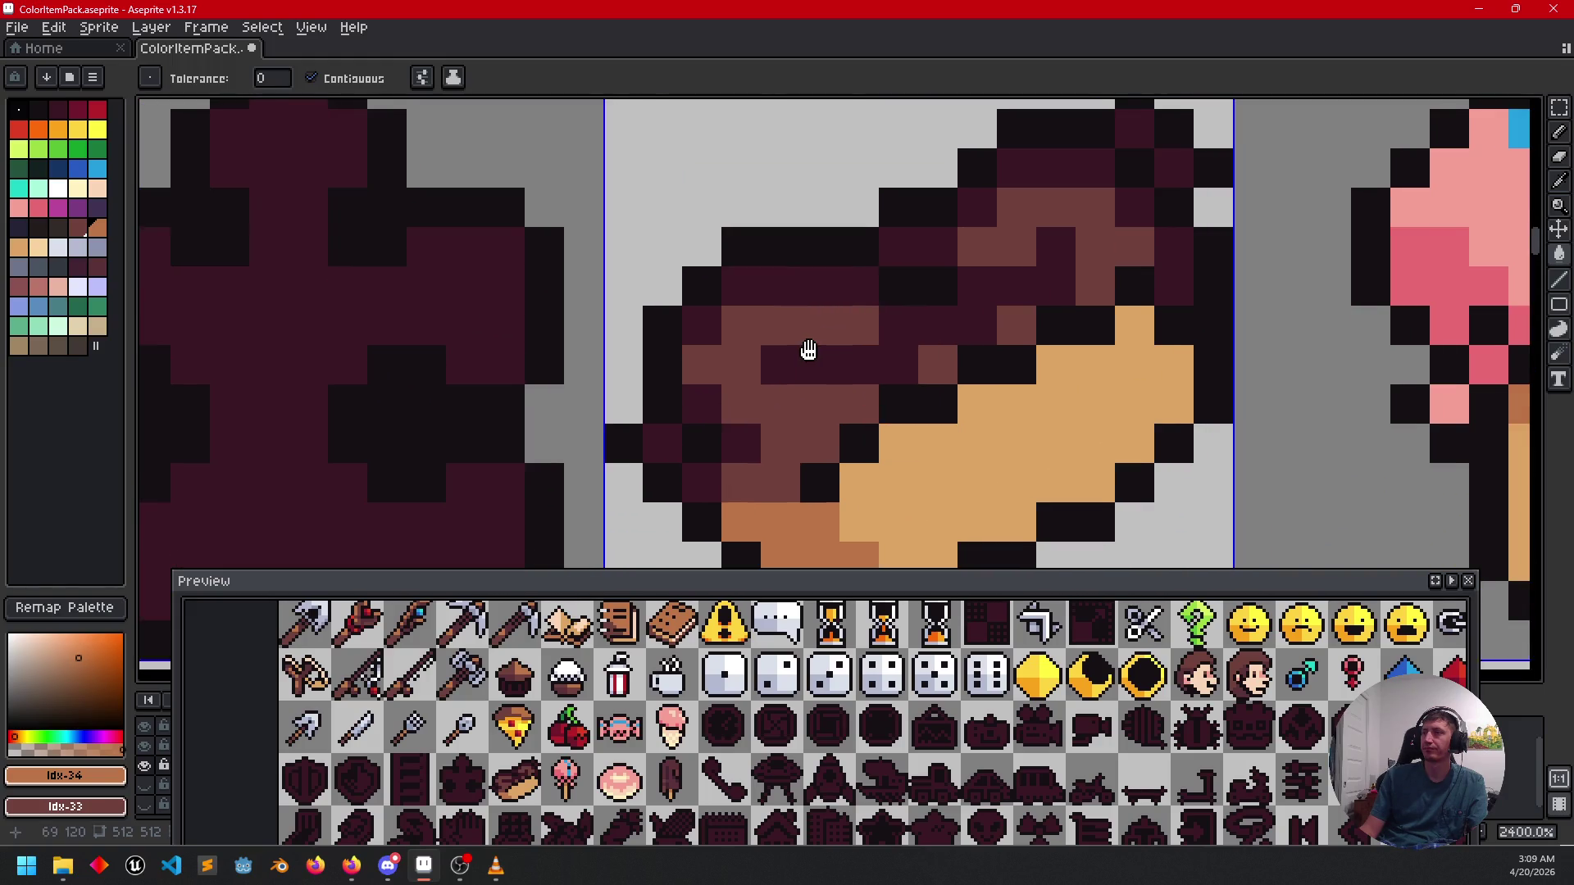
drag(759, 290, 733, 334)
scroll(800, 391, down, 1)
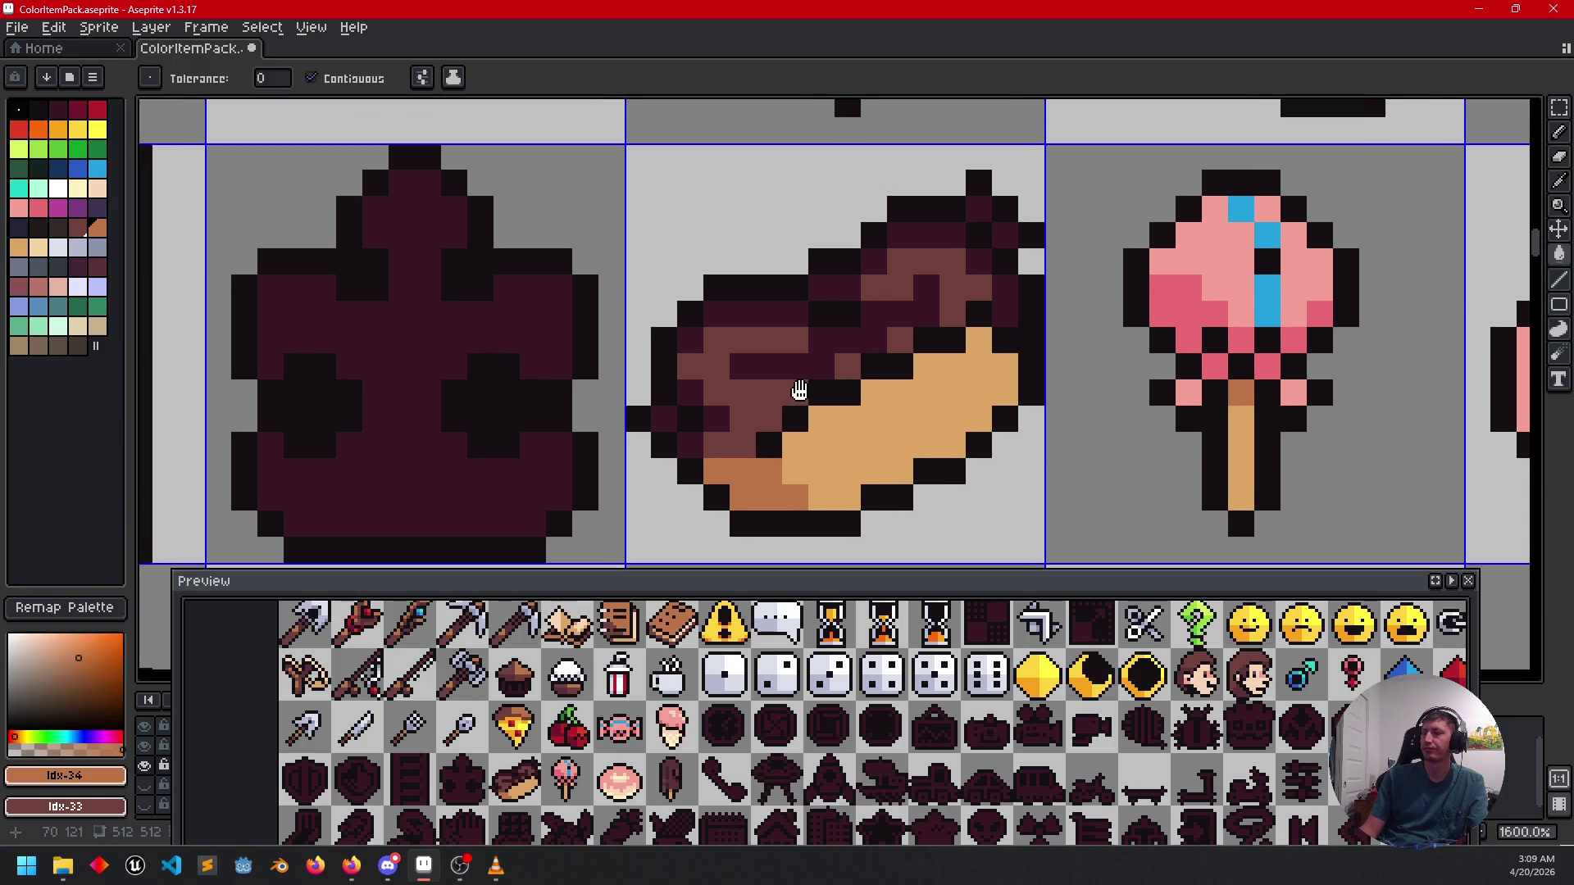
key(i)
click(757, 388)
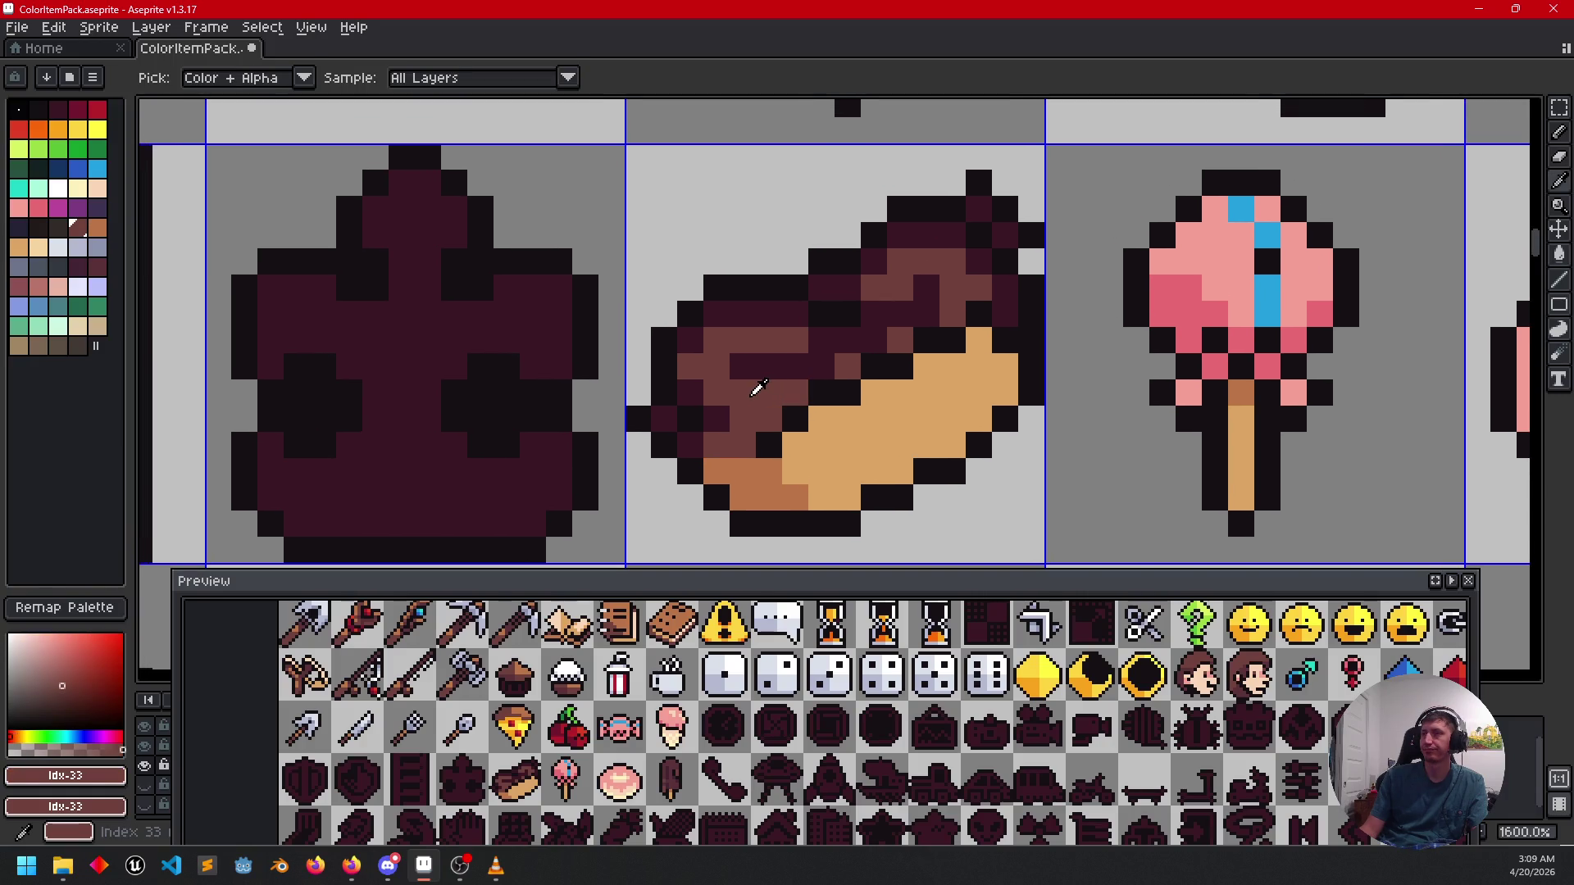
Fill the éclair's brown top and leftover brown pixels with dark purple.
click(776, 365)
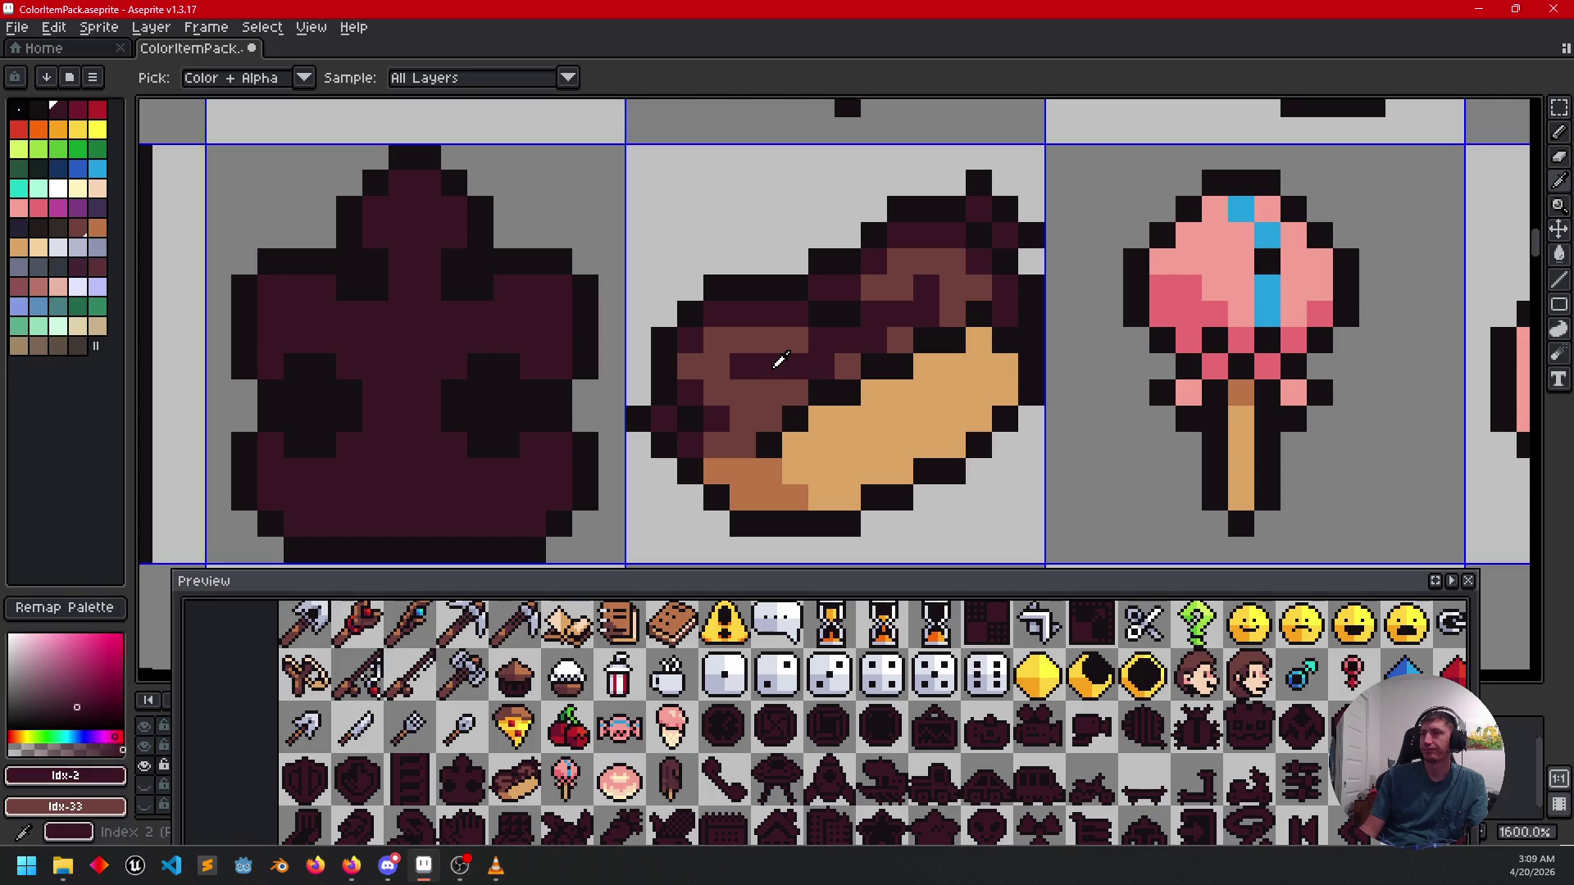
key(g)
click(766, 391)
click(847, 366)
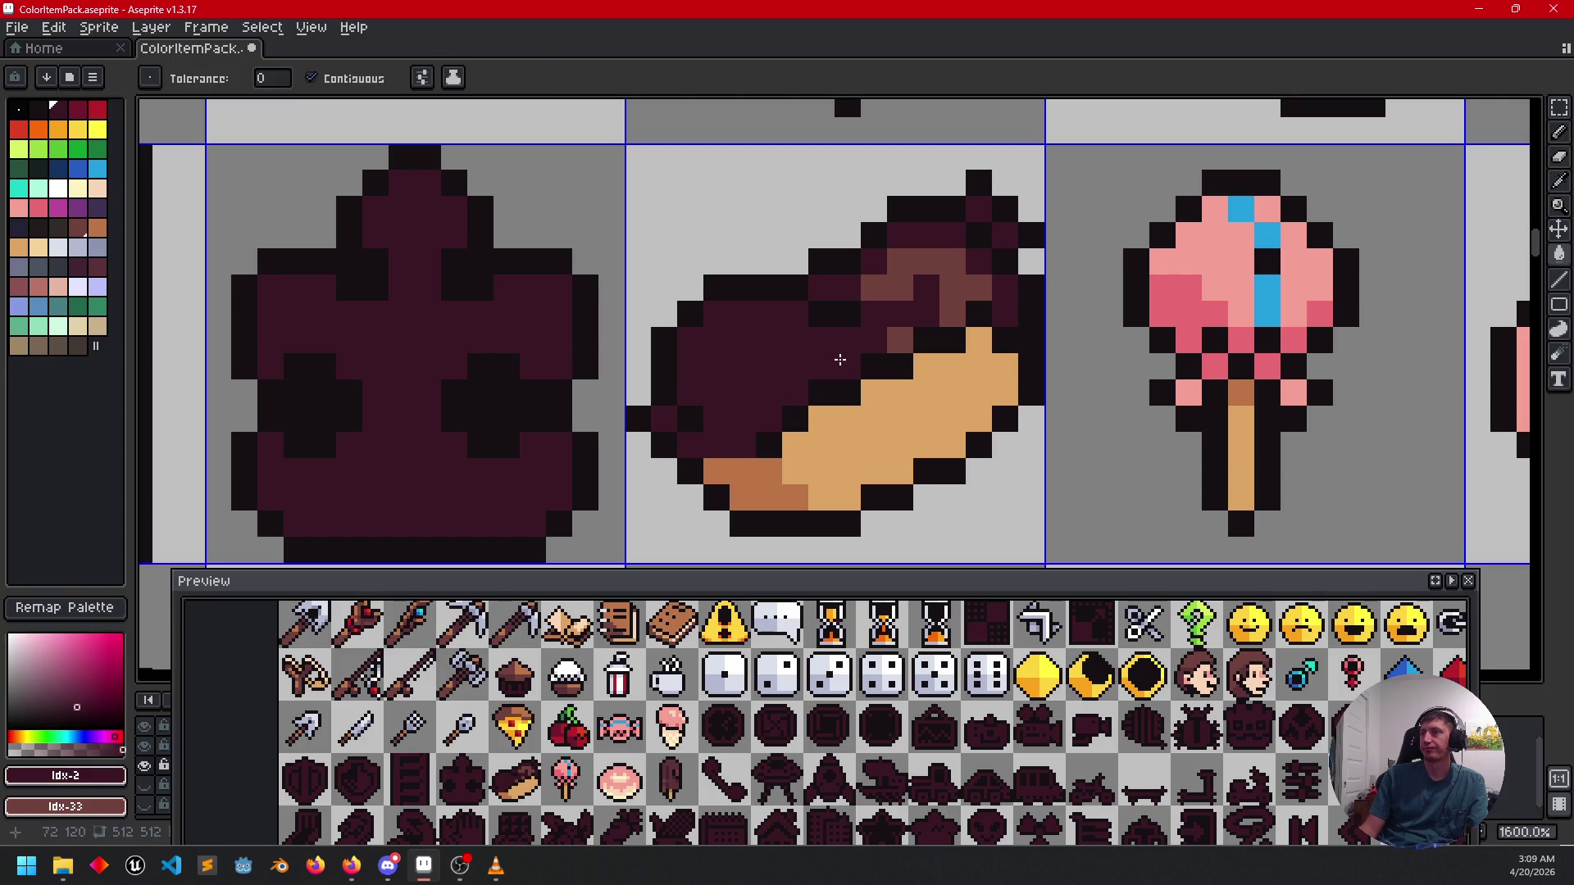
click(897, 339)
click(896, 290)
click(898, 292)
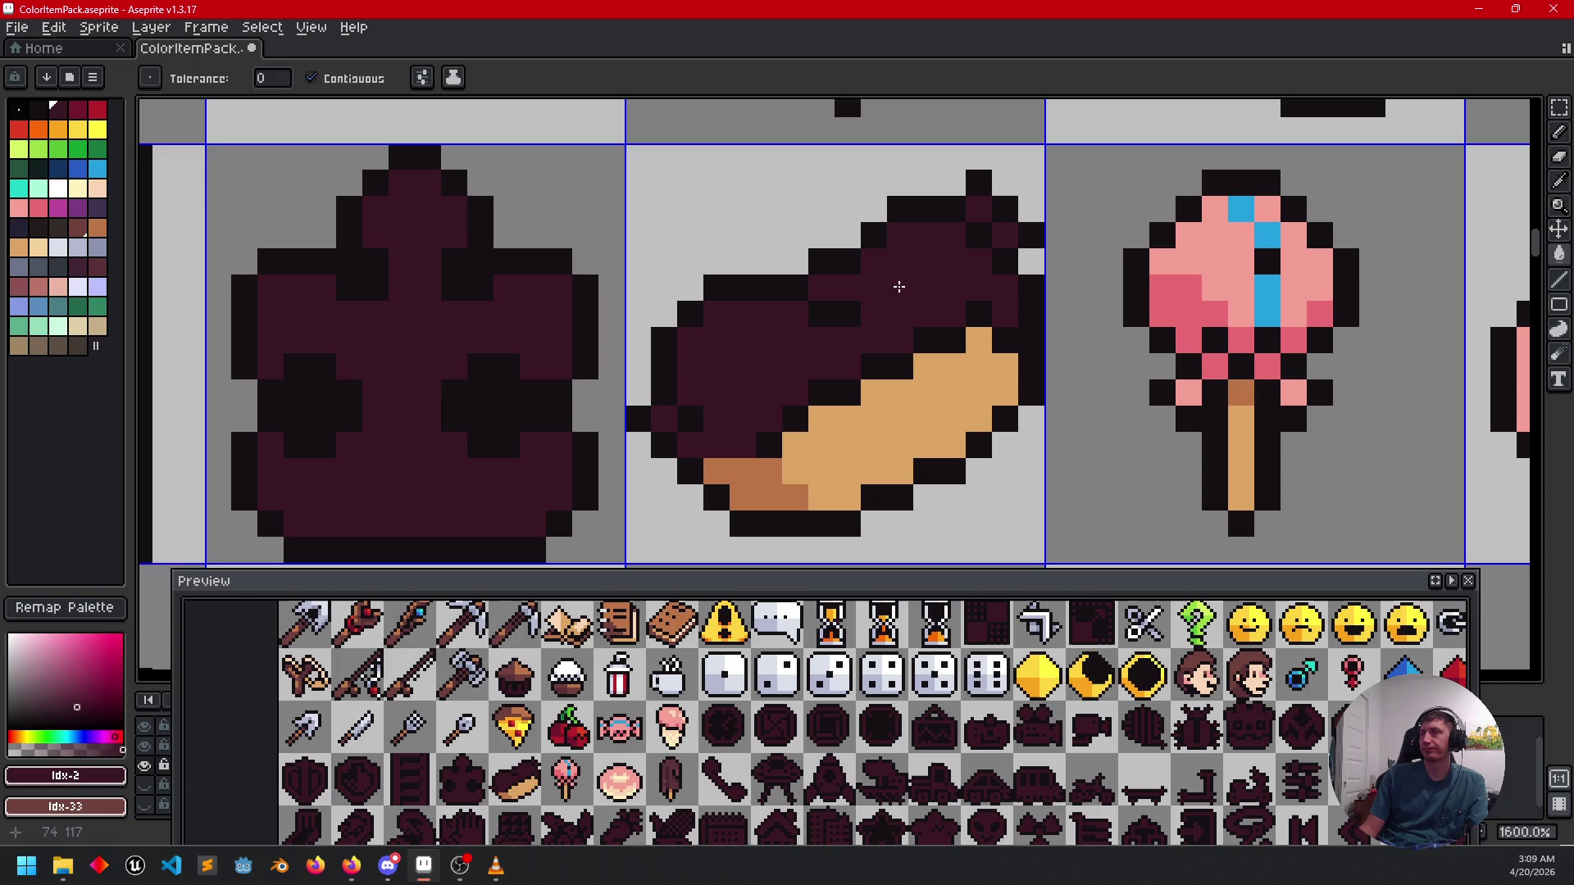
scroll(898, 318, down, 6)
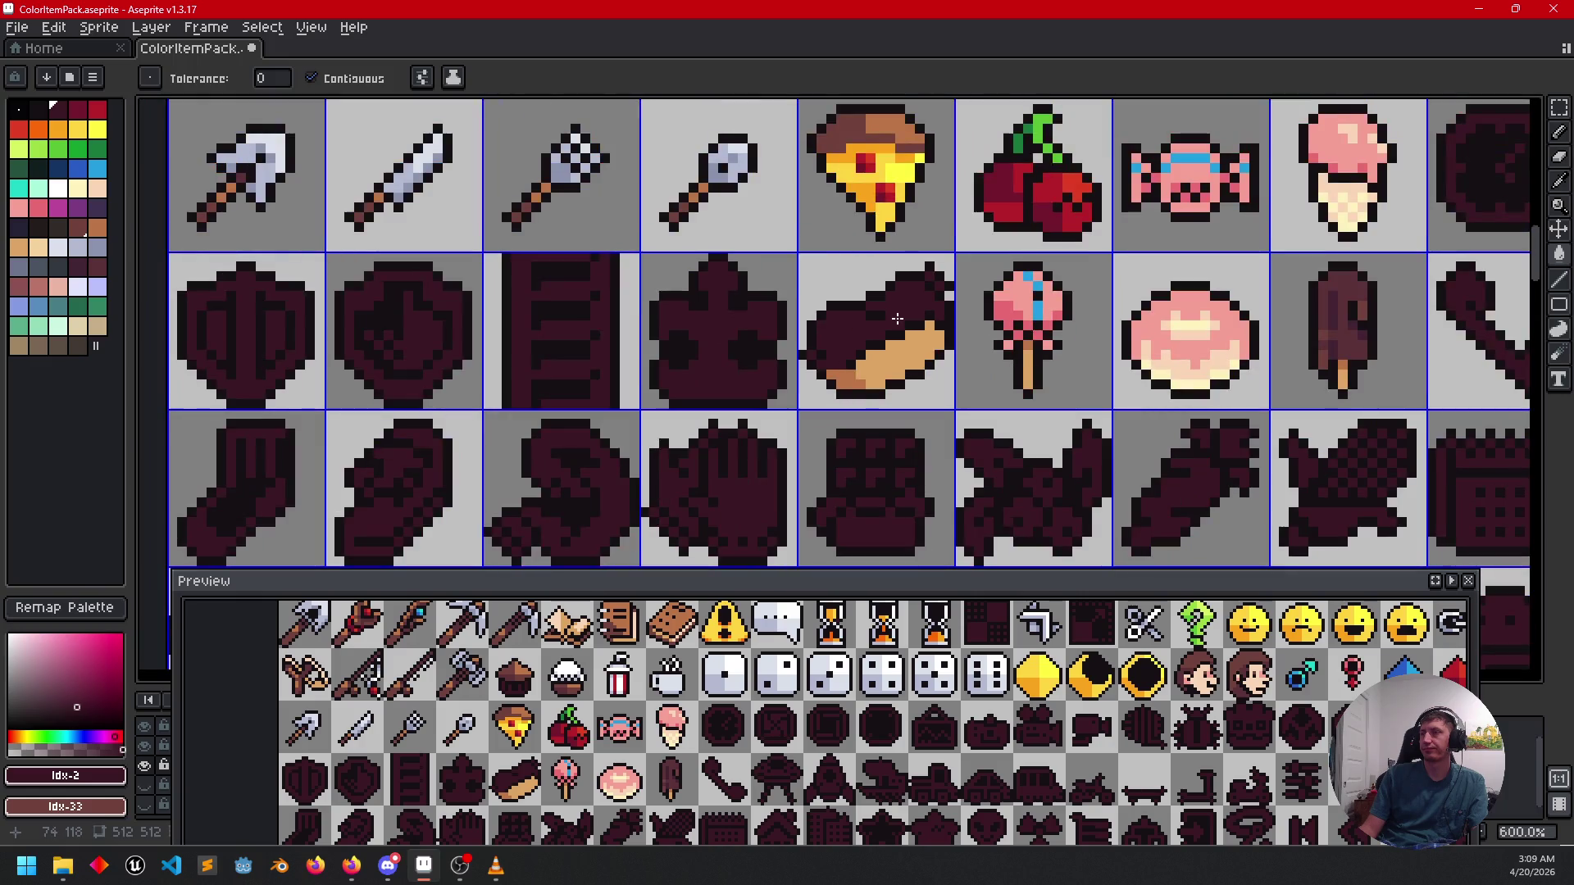
scroll(738, 246, up, 1)
scroll(656, 205, left, 2)
Refill the dark purple top and top-right pixels with brown sampled from another sprite.
key(alt)
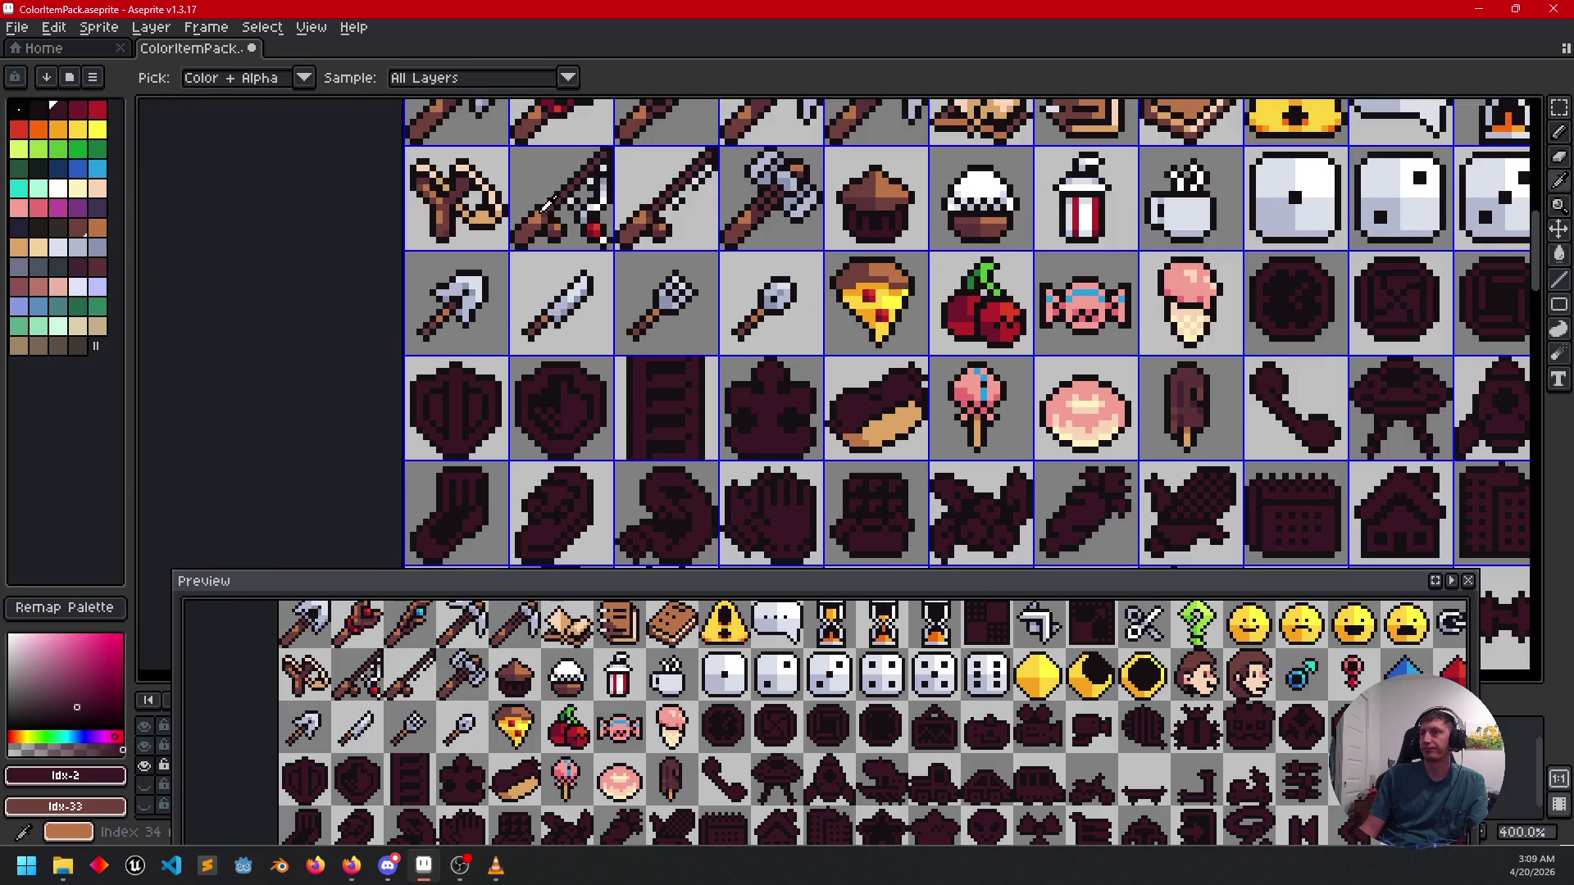
click(541, 221)
scroll(896, 358, up, 3)
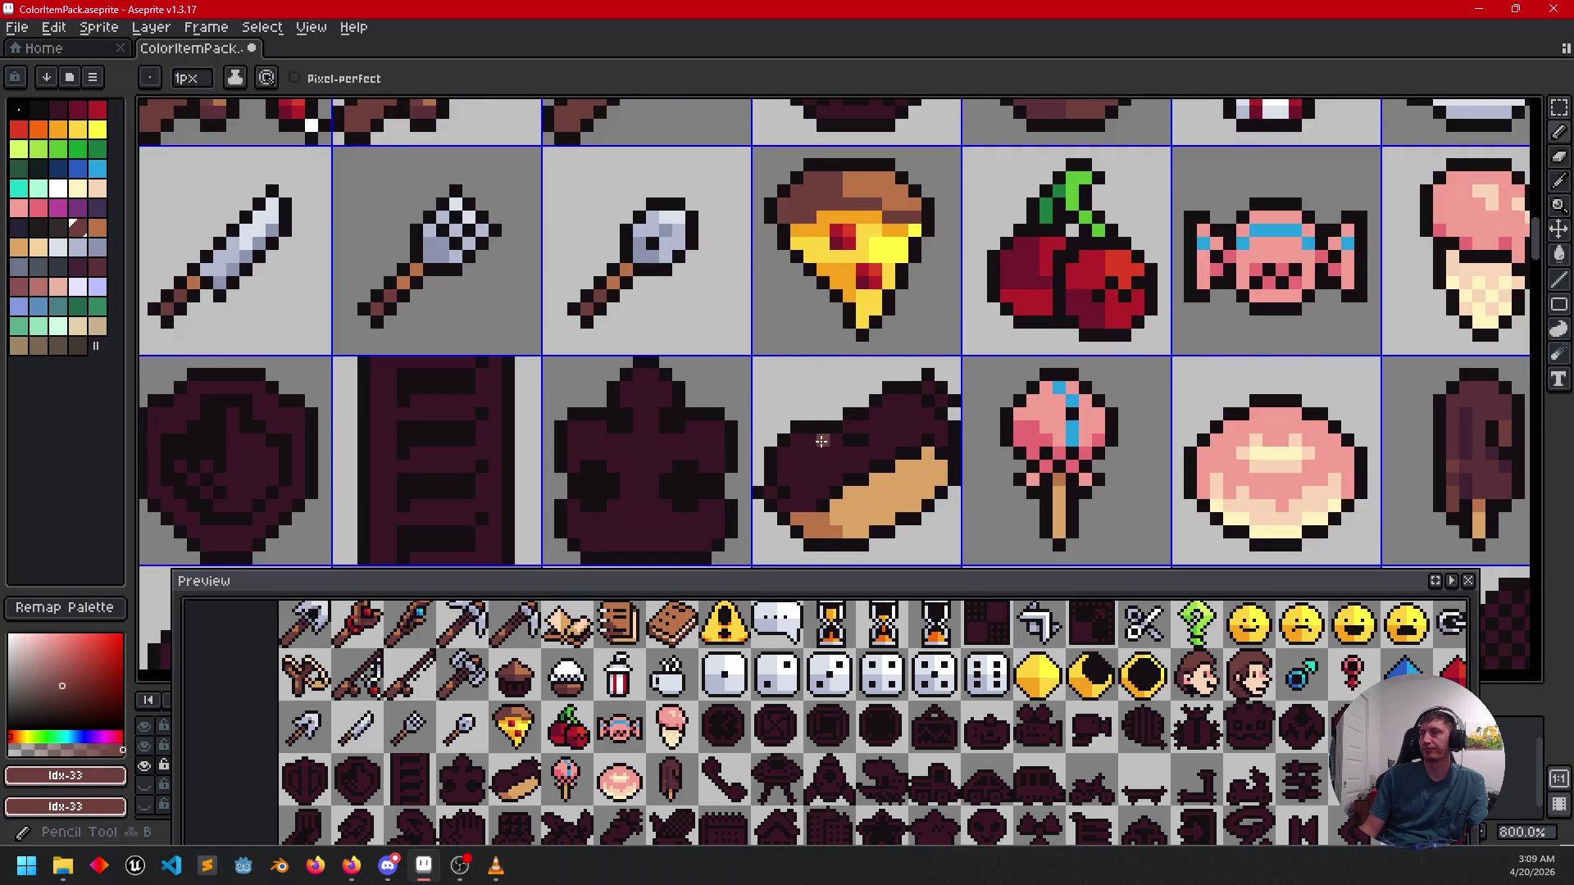
scroll(823, 451, up, 1)
click(824, 453)
scroll(823, 452, down, 3)
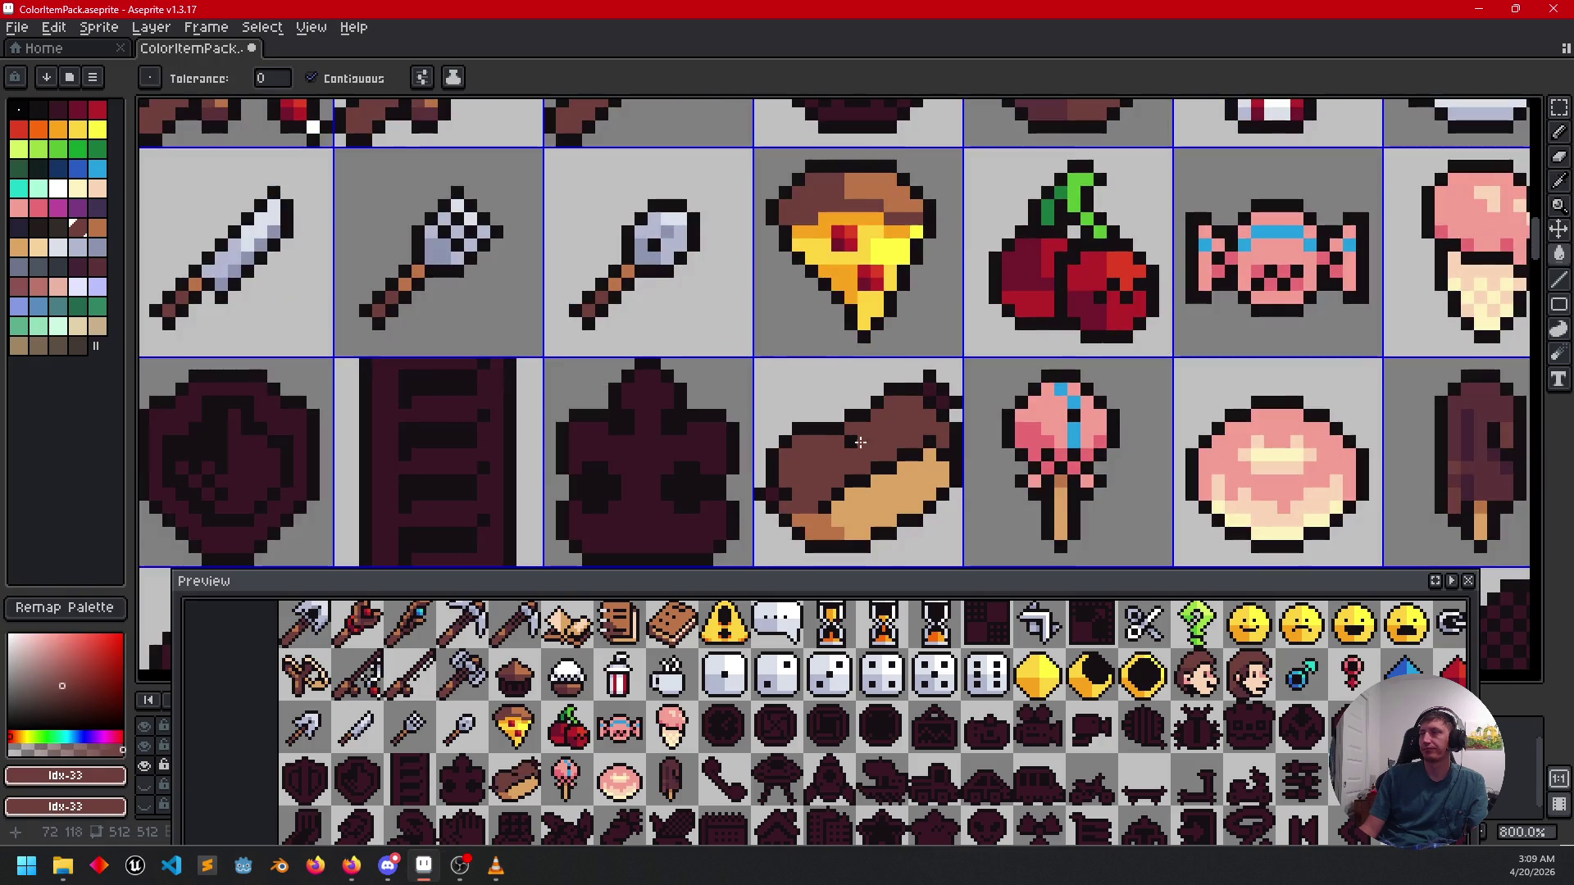
scroll(845, 426, up, 1)
scroll(852, 410, up, 2)
scroll(865, 390, up, 2)
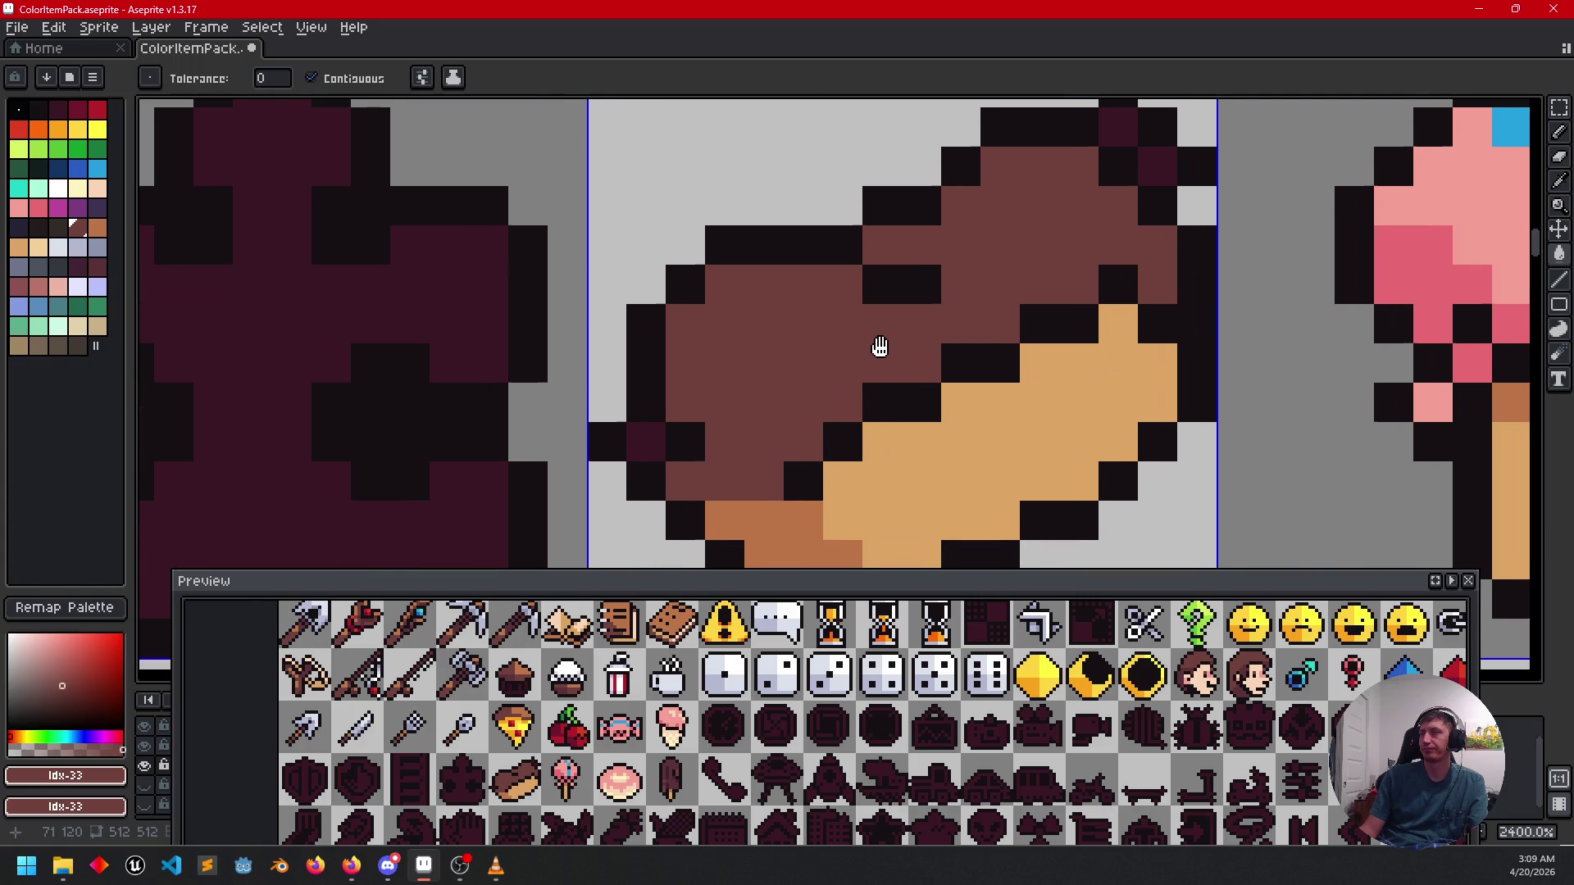
click(635, 425)
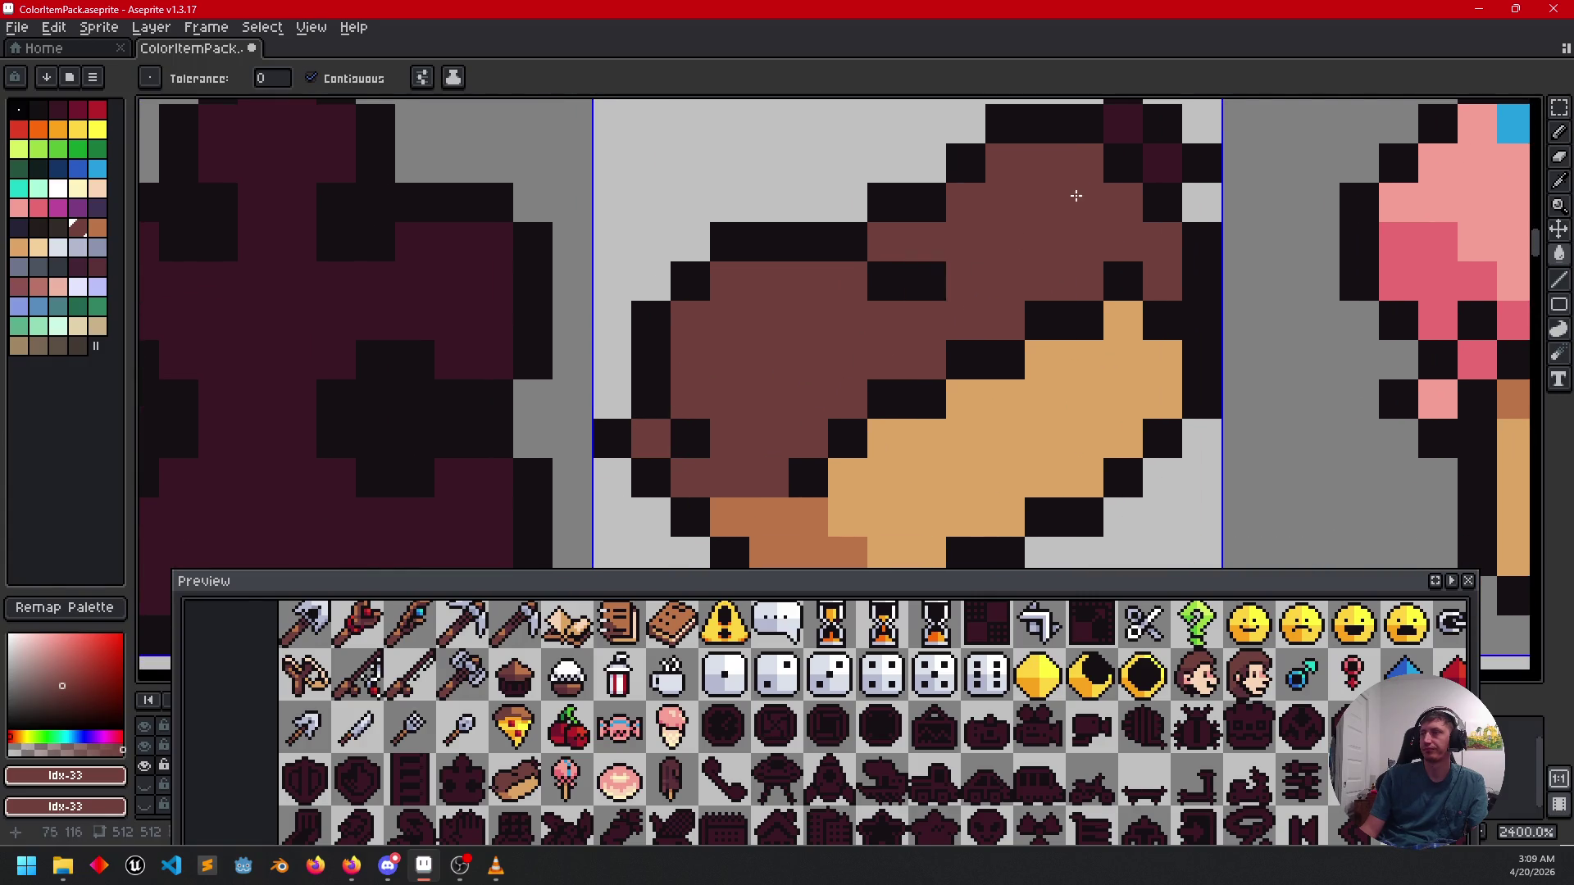
click(1121, 123)
click(1148, 161)
scroll(1090, 238, down, 3)
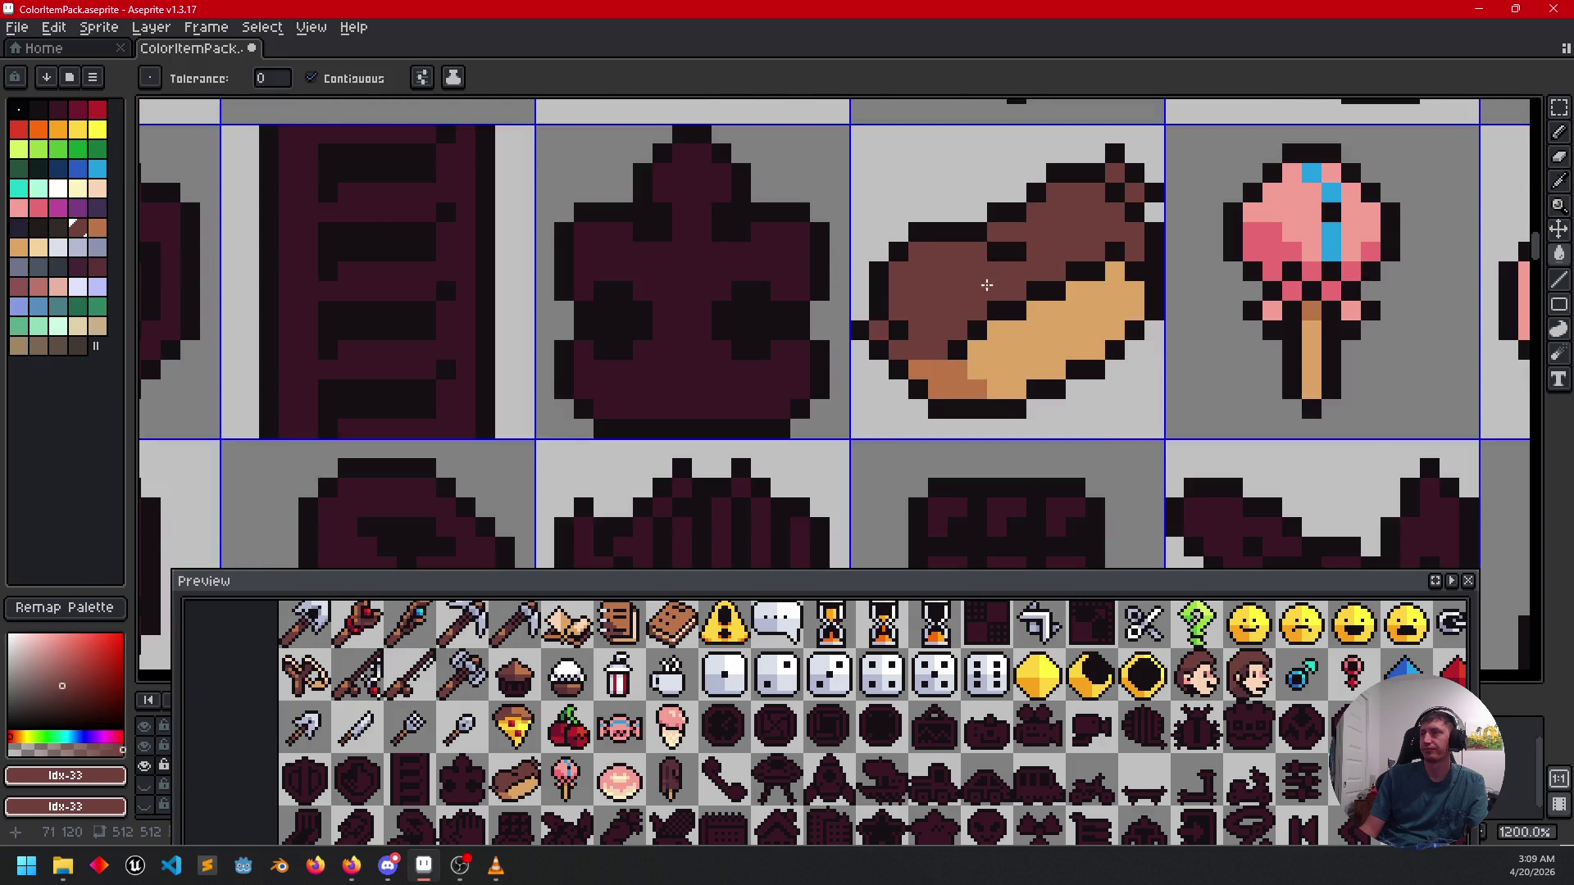
scroll(1001, 320, down, 1)
scroll(951, 356, down, 1)
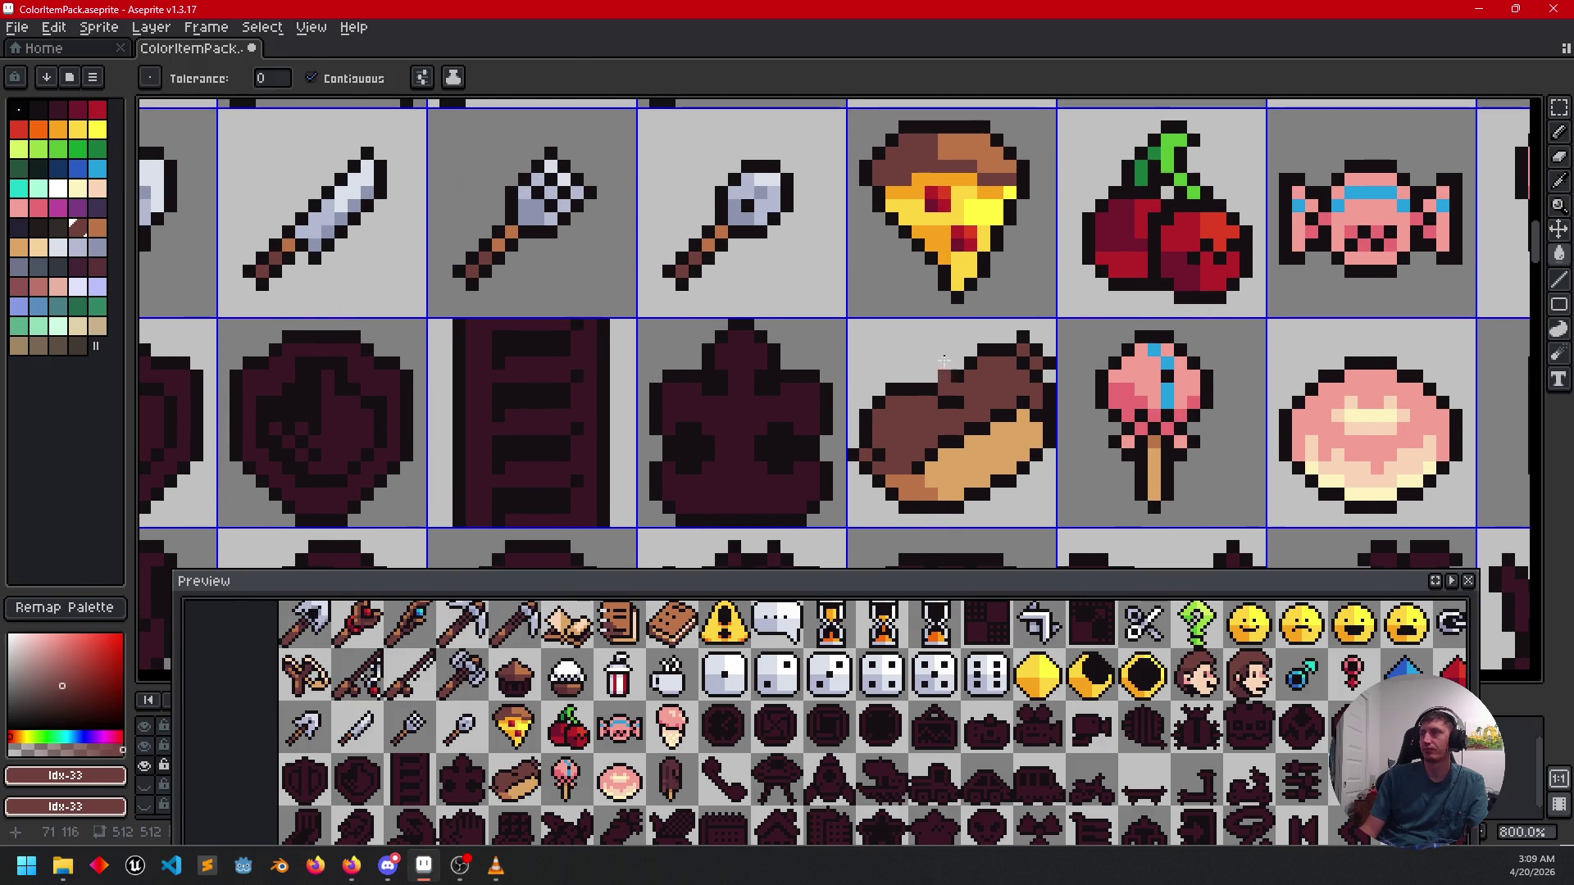
Paint orange highlight pixels across the icing and its top-right tip.
alt+click(959, 358)
scroll(960, 358, up, 5)
drag(967, 417, 953, 319)
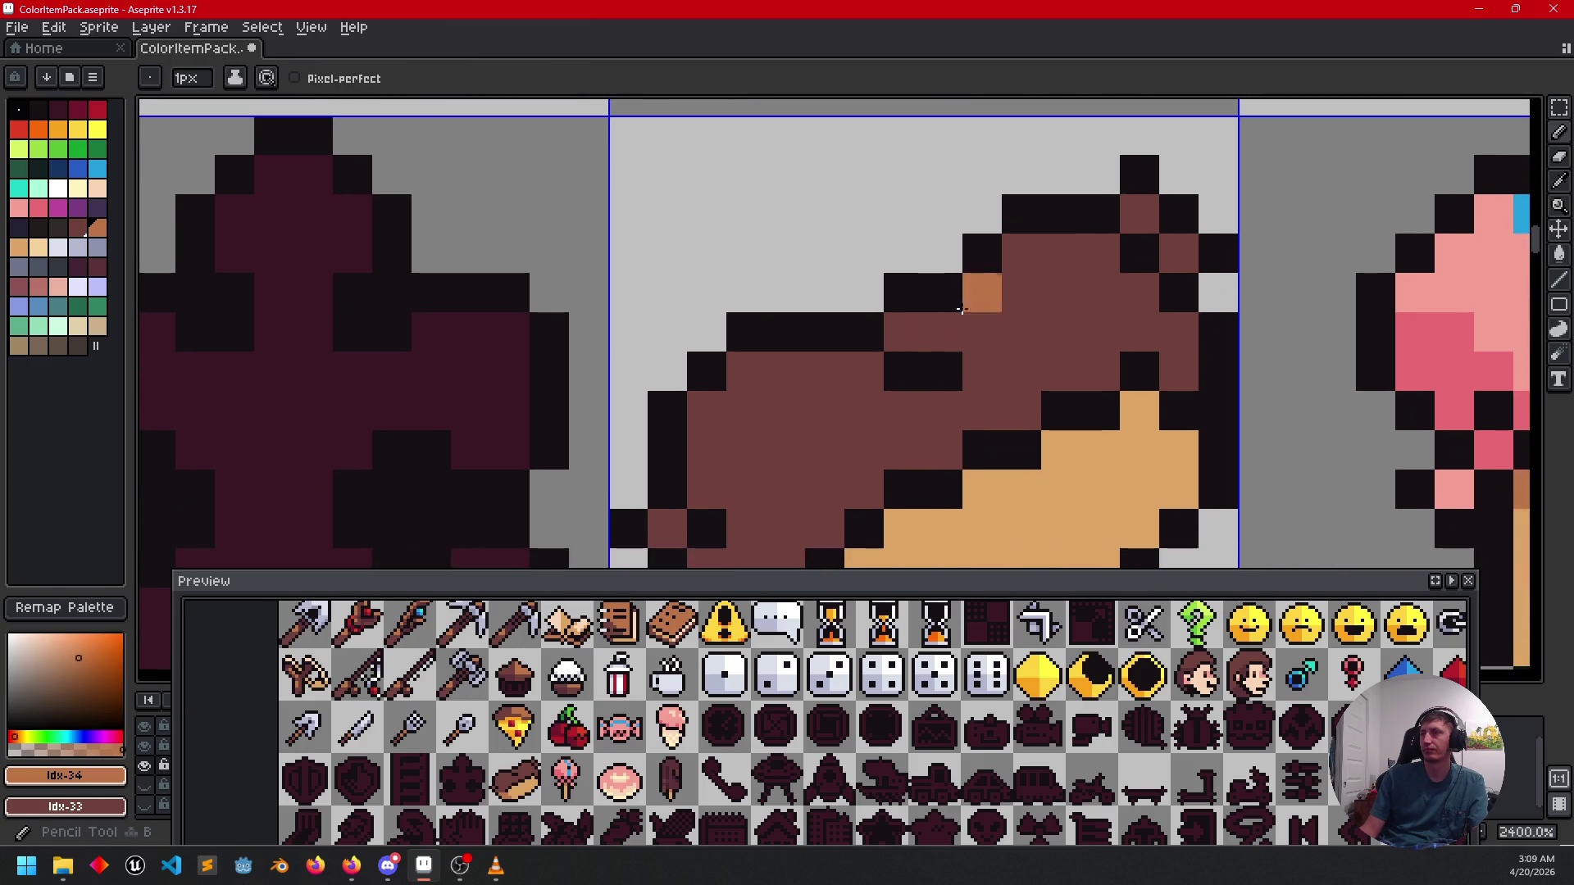
key(b)
drag(1071, 261, 1101, 293)
click(1061, 293)
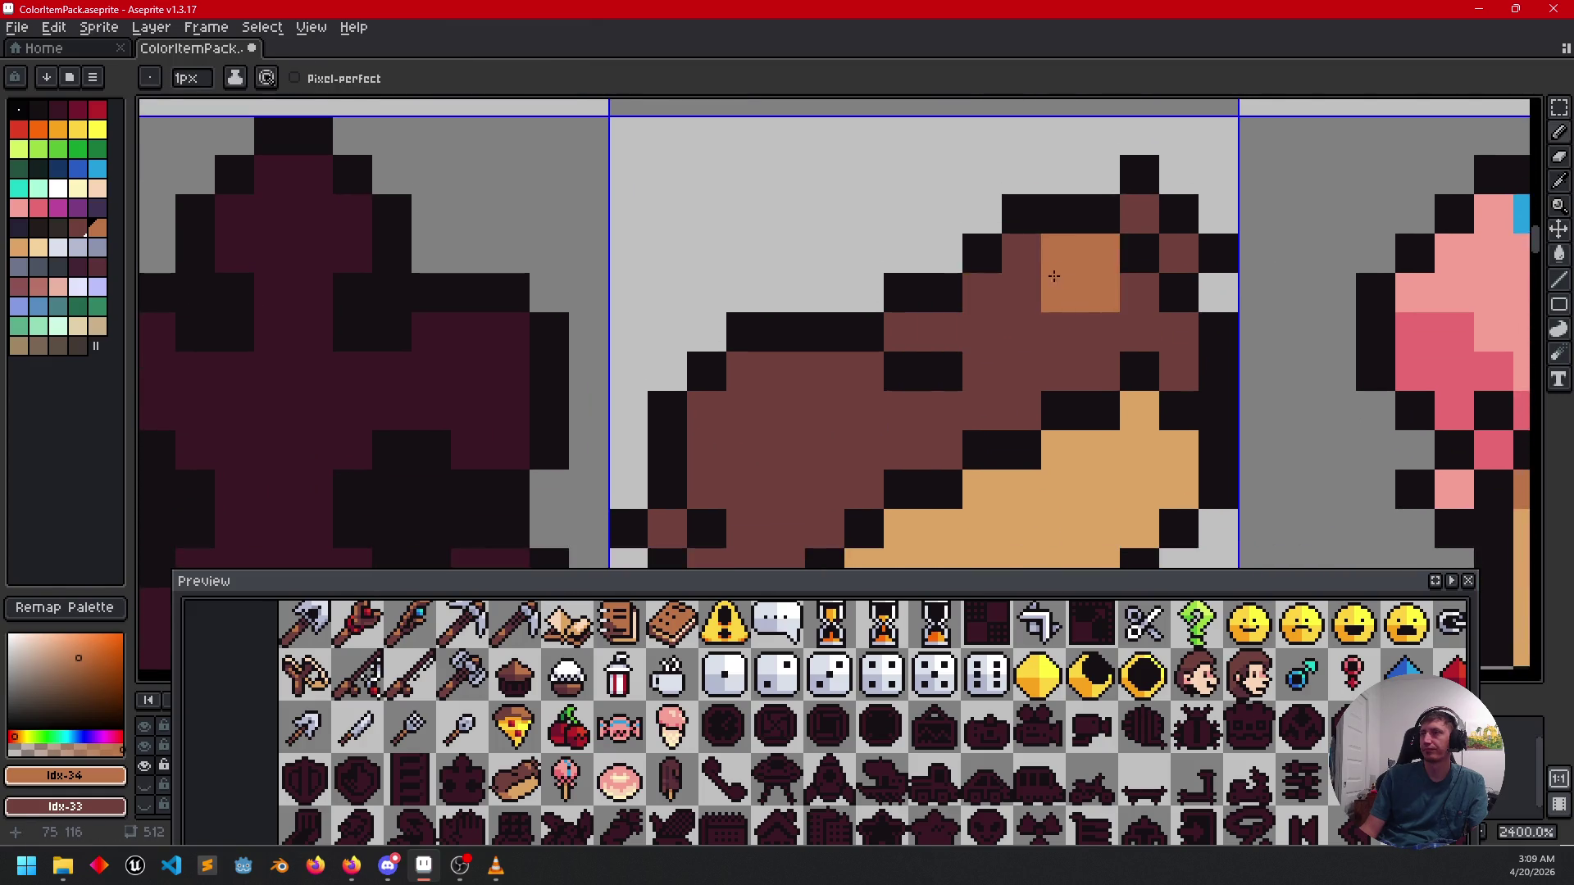
key(ctrl+z)
mouse_move(1022, 253)
mouse_down()
mouse_move(1024, 295)
mouse_move(1066, 327)
mouse_move(1118, 299)
mouse_move(1130, 318)
mouse_up()
click(1178, 253)
click(1139, 213)
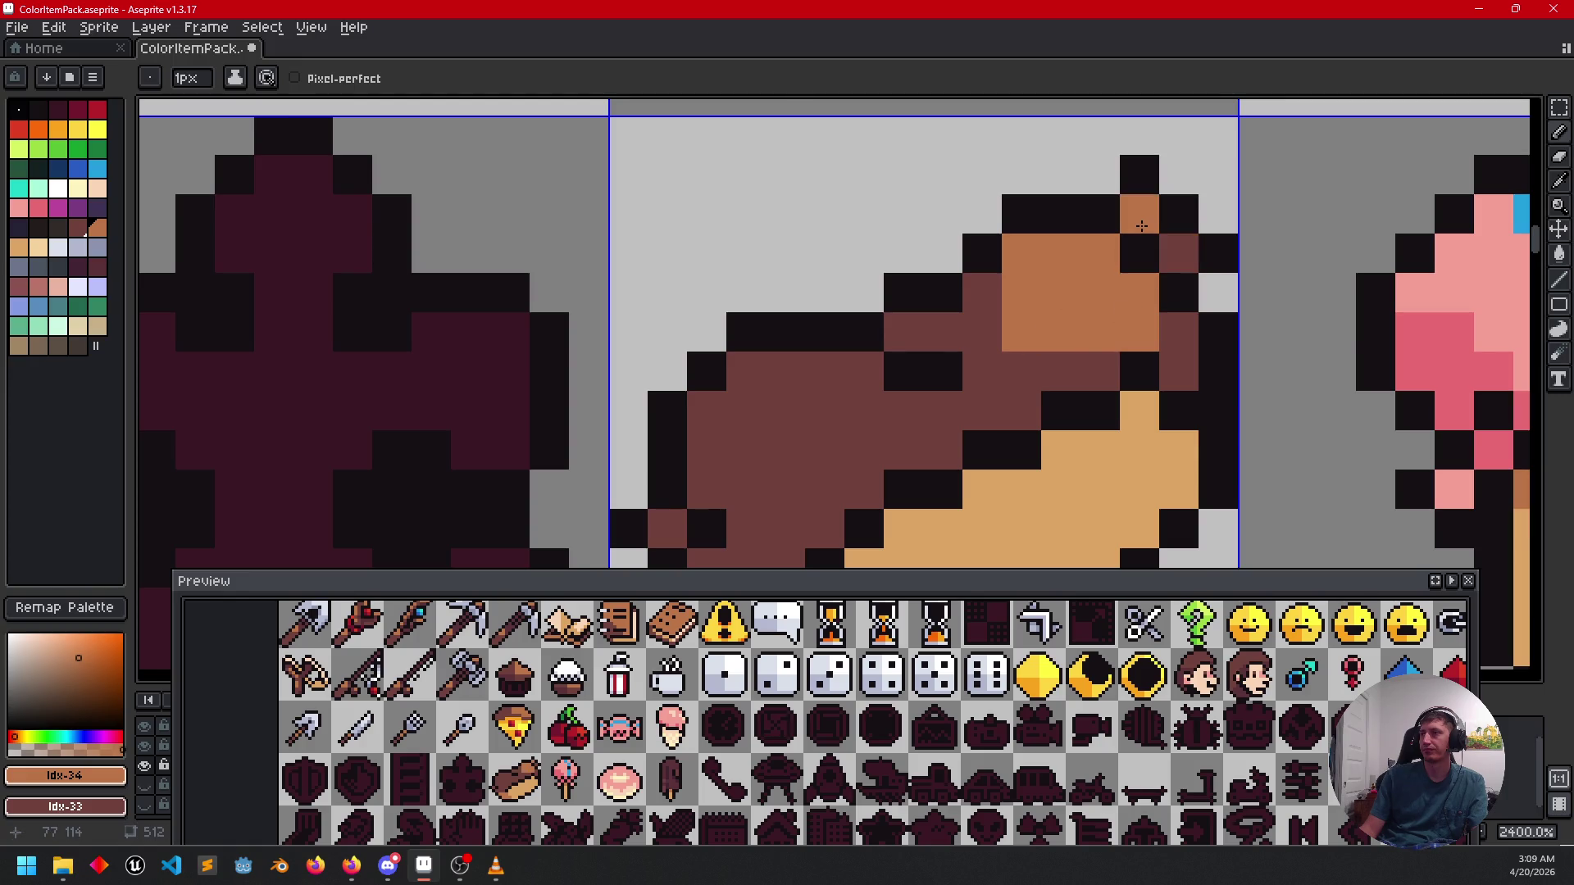
scroll(1141, 255, down, 3)
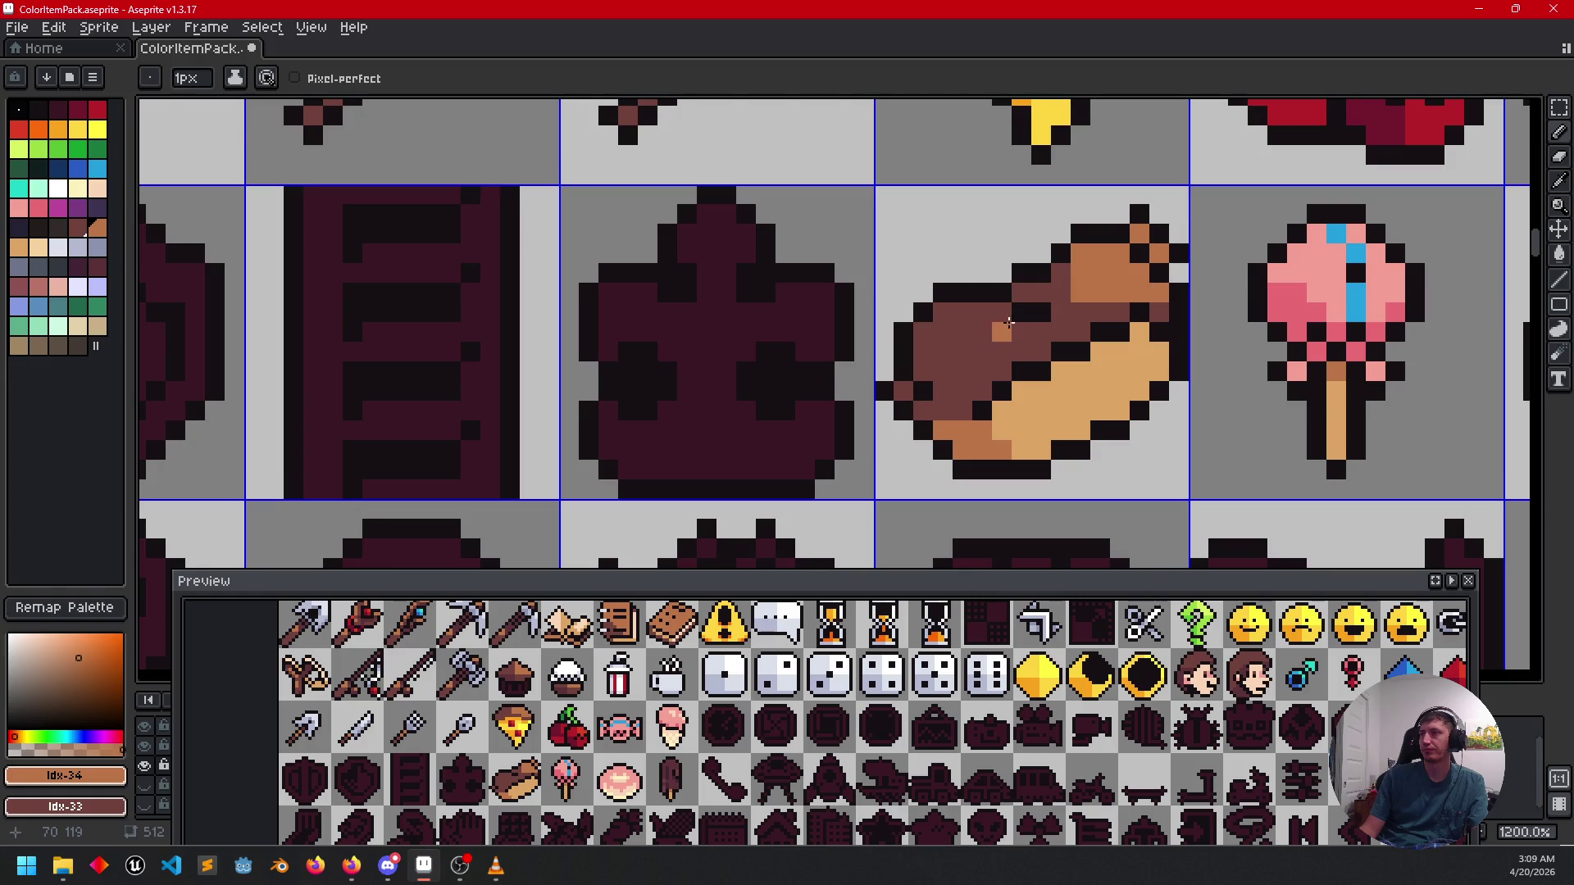
scroll(1005, 328, up, 1)
scroll(992, 352, down, 2)
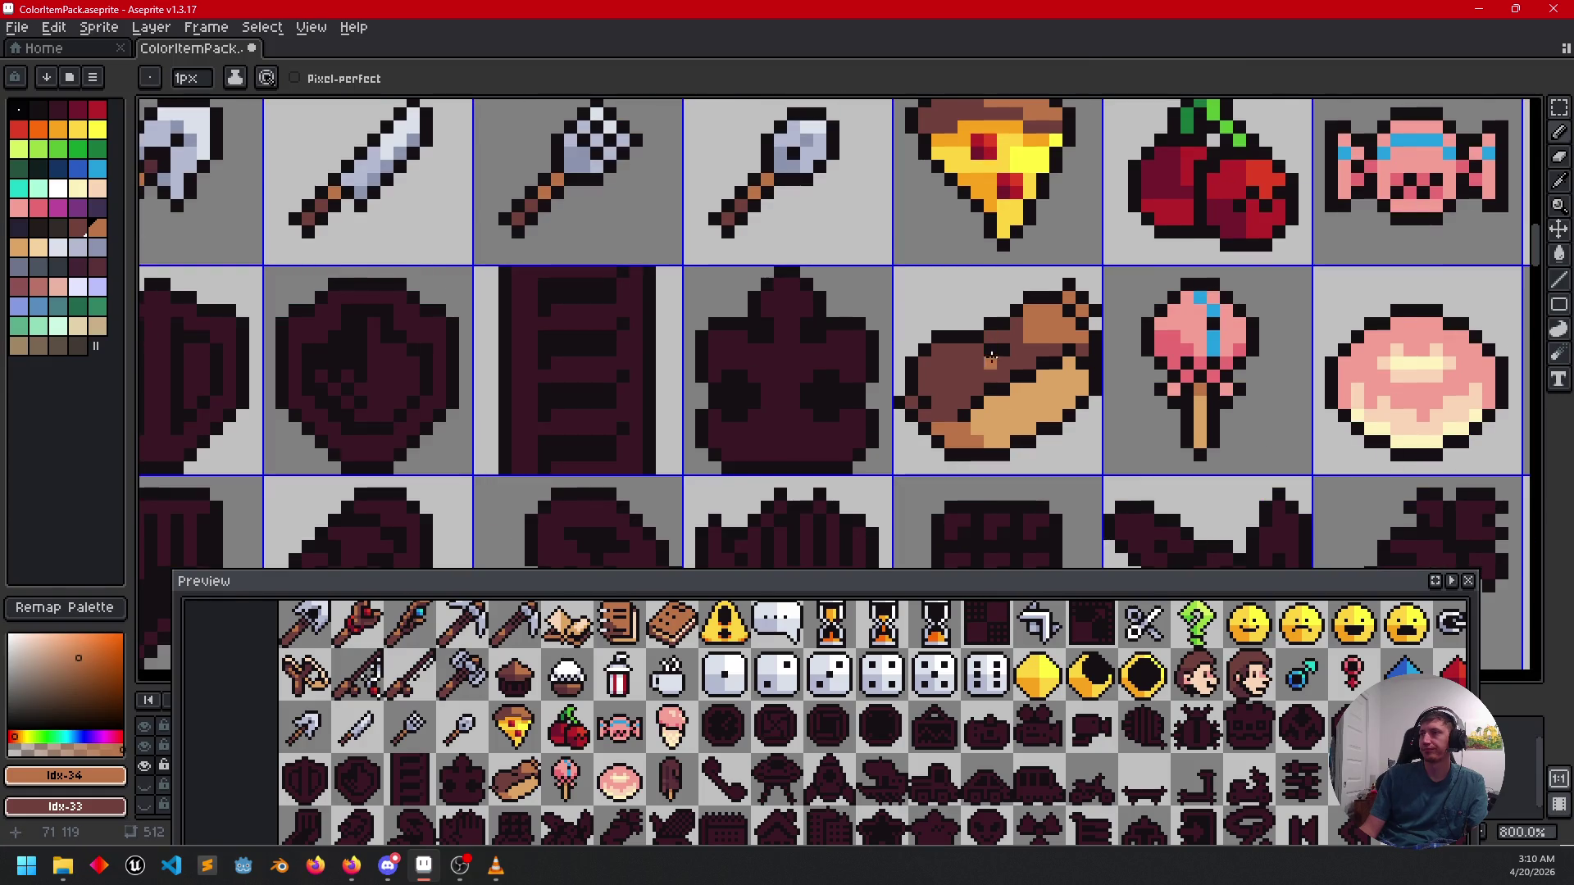
scroll(991, 355, down, 2)
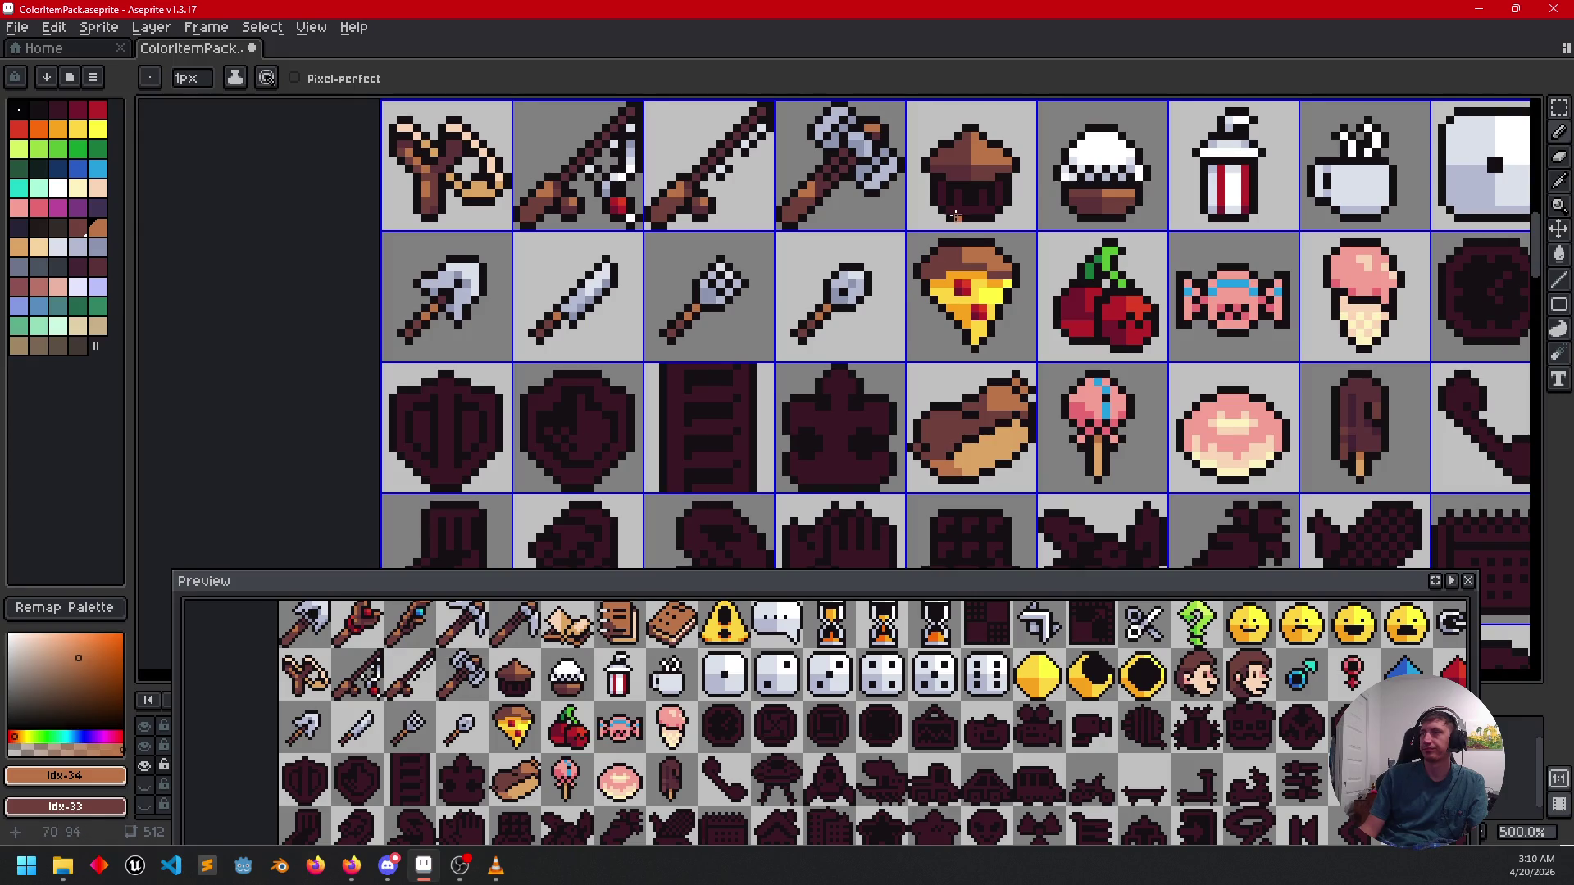
Paint dark purple shadow pixels on the éclair's lower-left side.
key(alt)
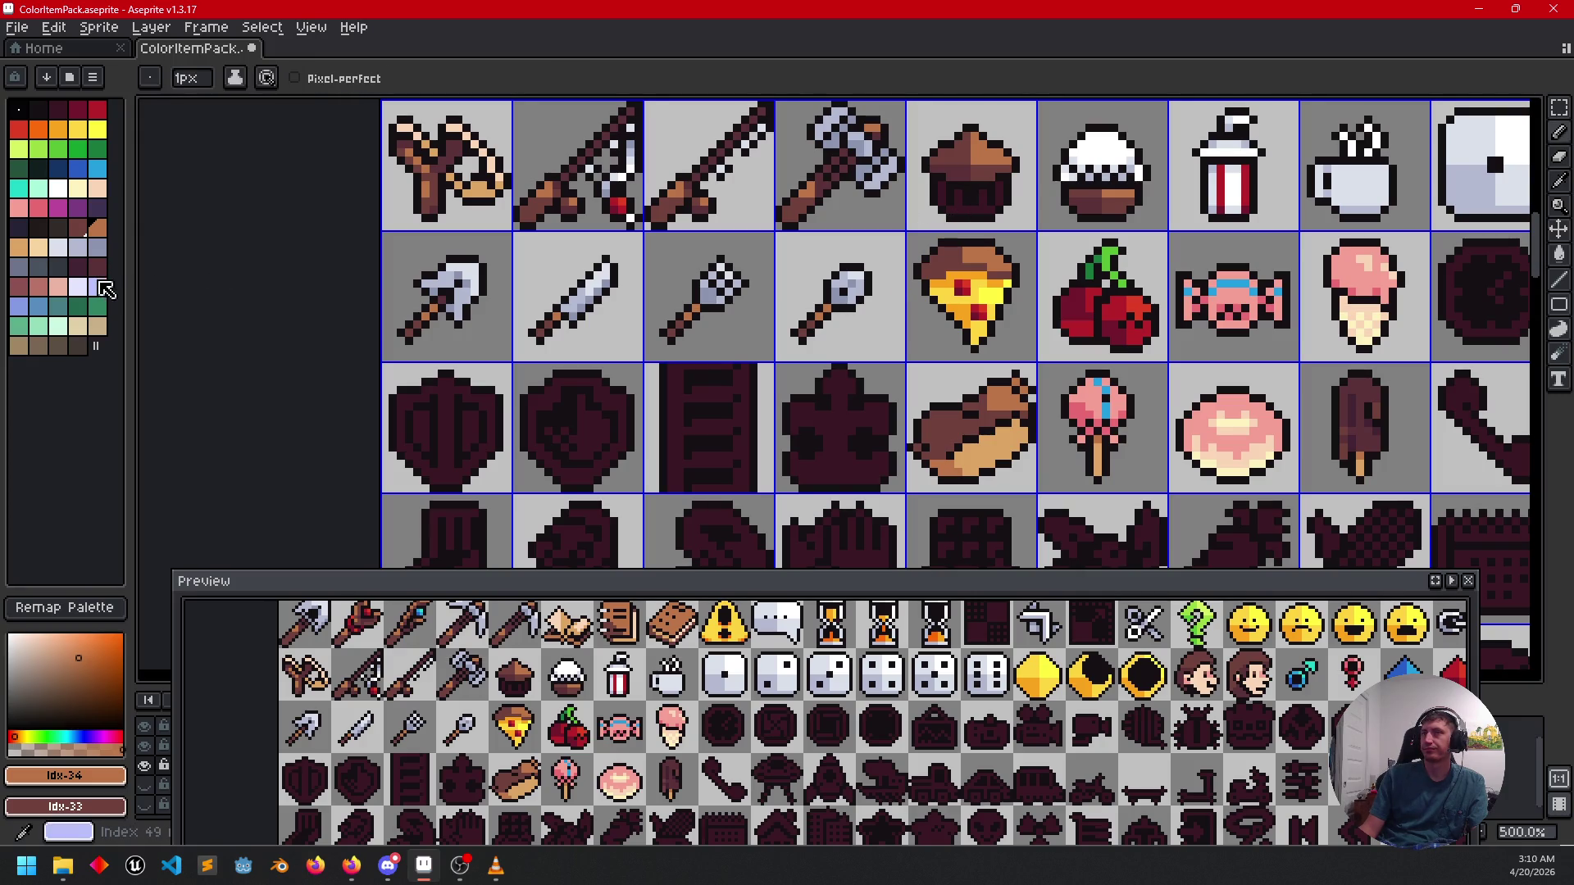
click(78, 267)
scroll(925, 441, up, 4)
scroll(925, 441, up, 1)
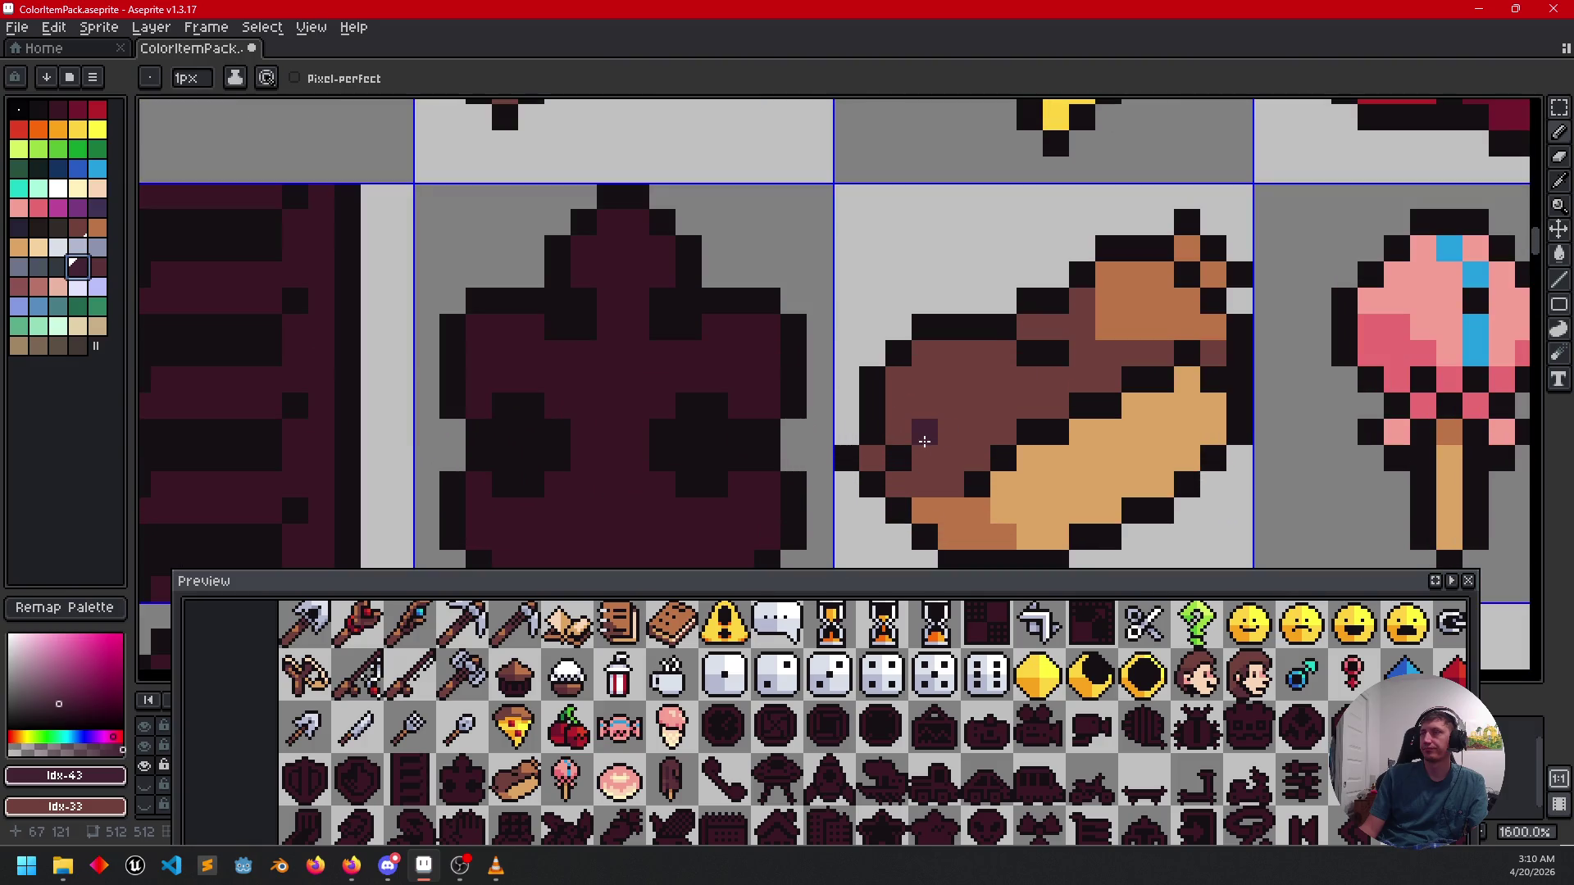
drag(925, 459, 940, 454)
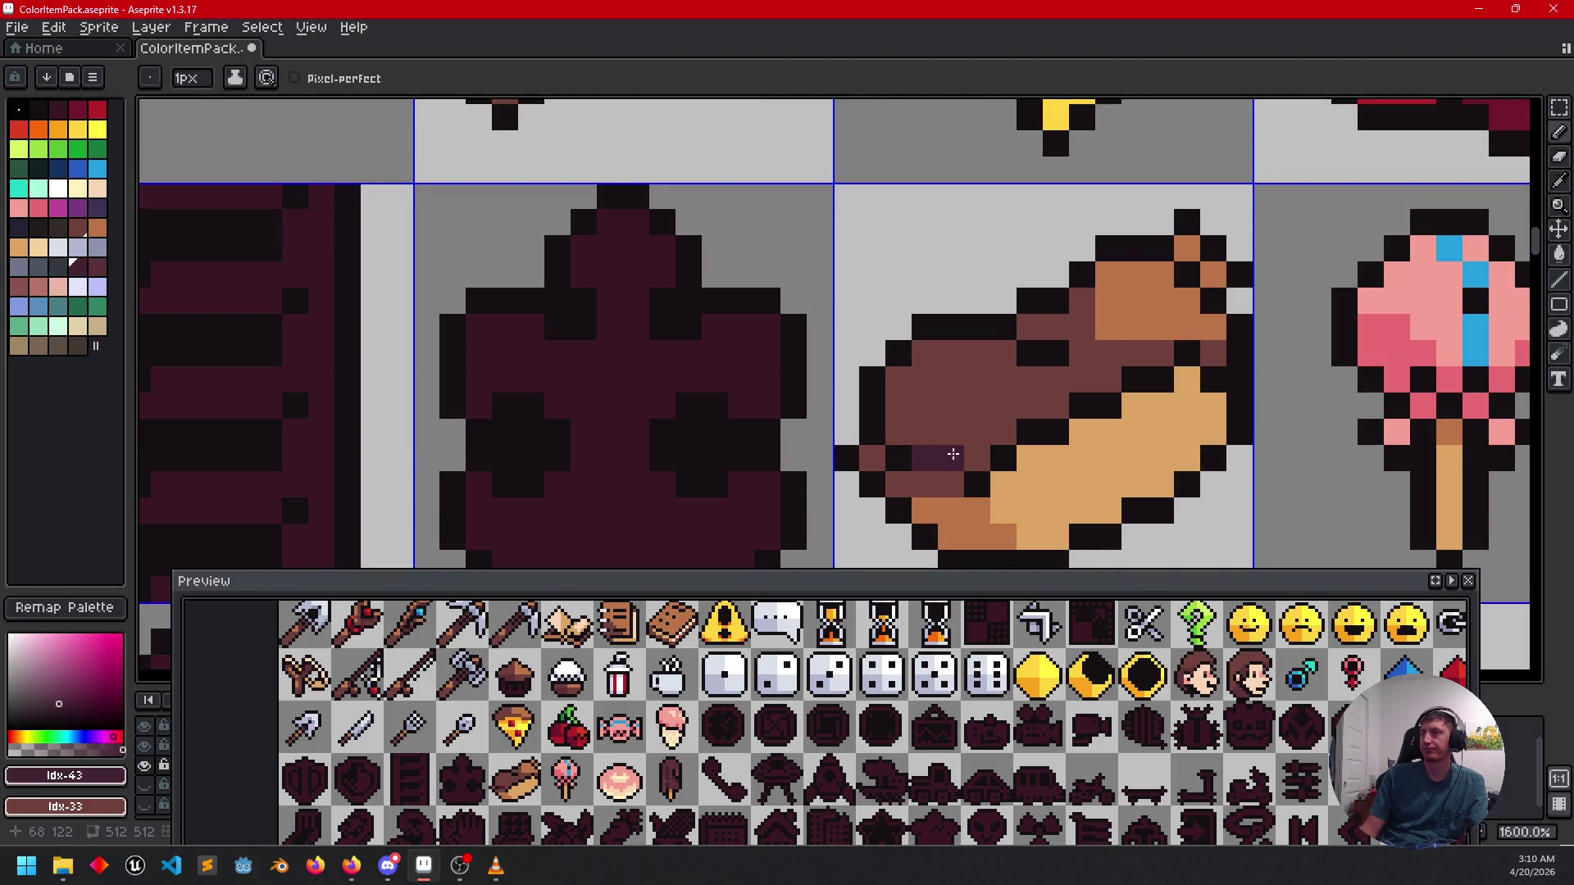
scroll(968, 451, down, 2)
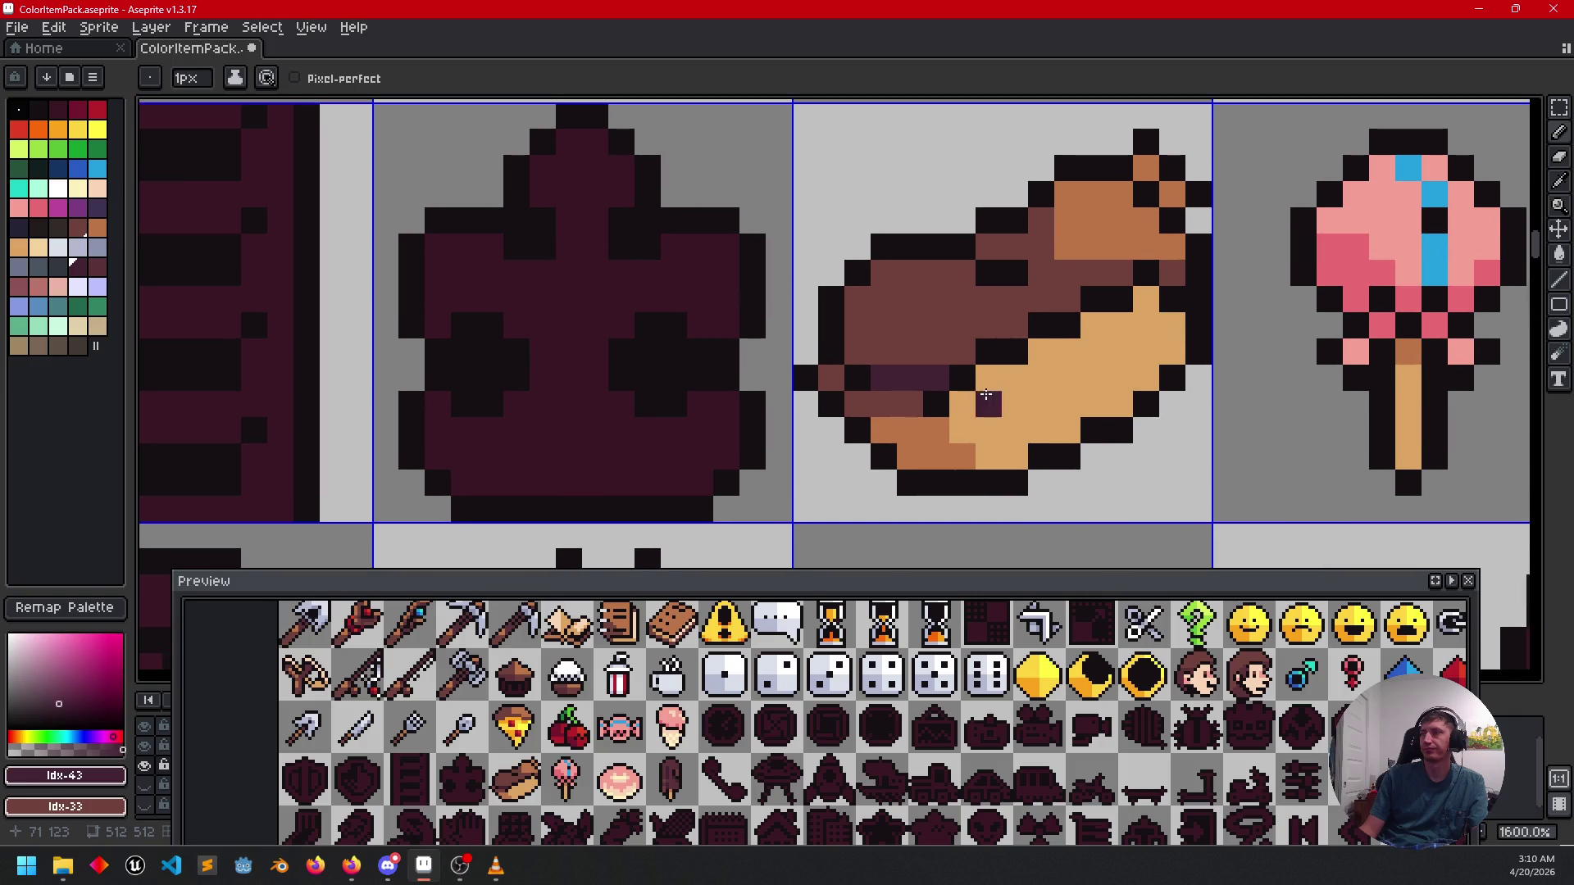
click(937, 419)
drag(910, 404, 889, 402)
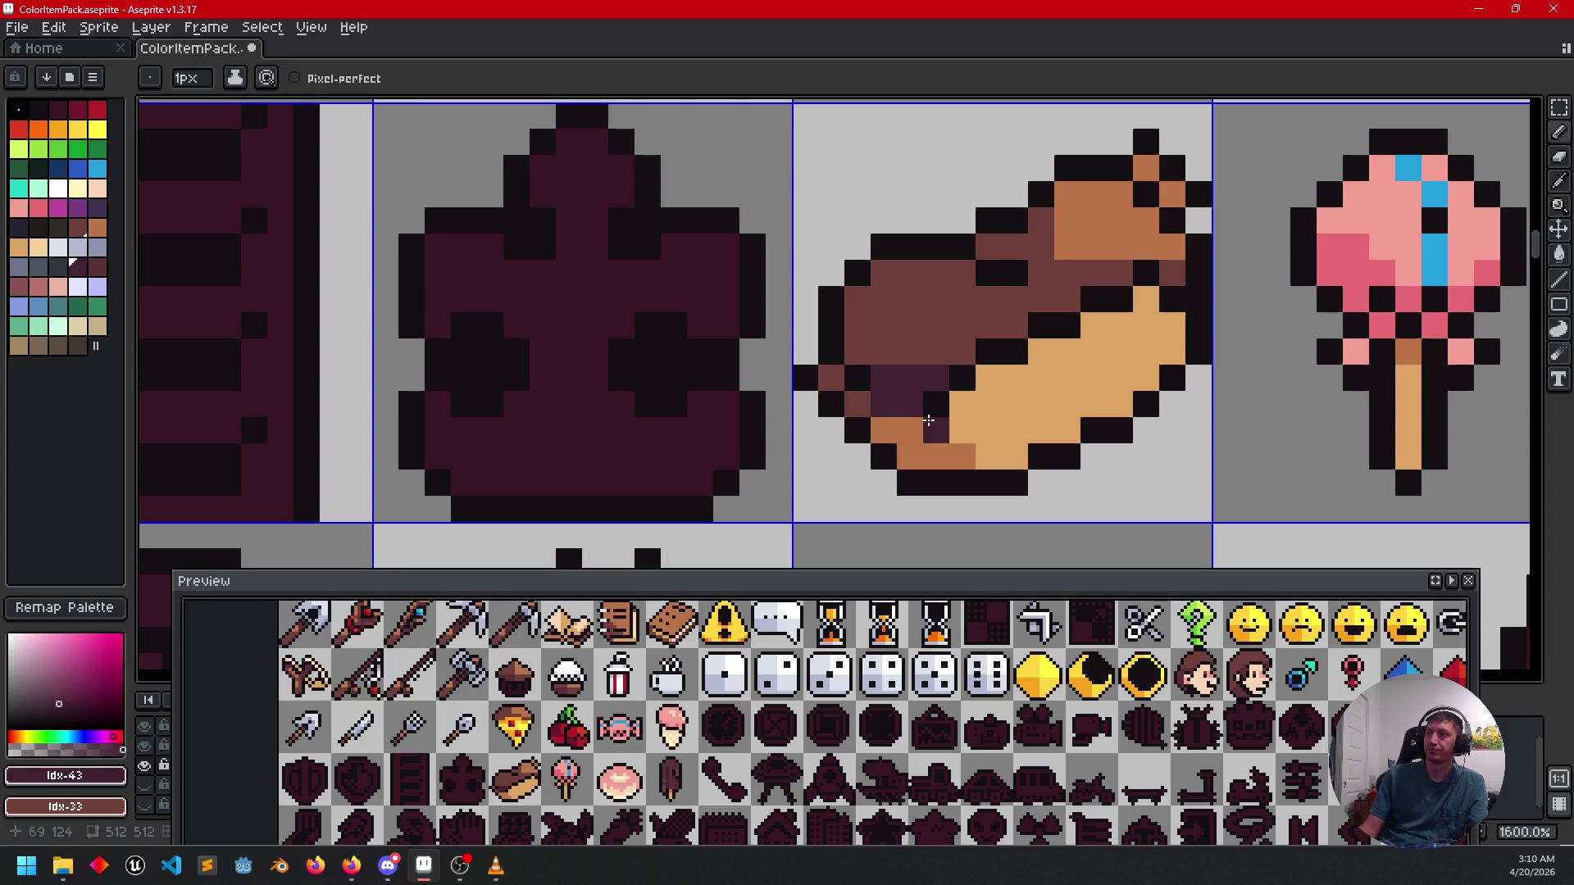
alt+click(923, 426)
scroll(1111, 444, down, 3)
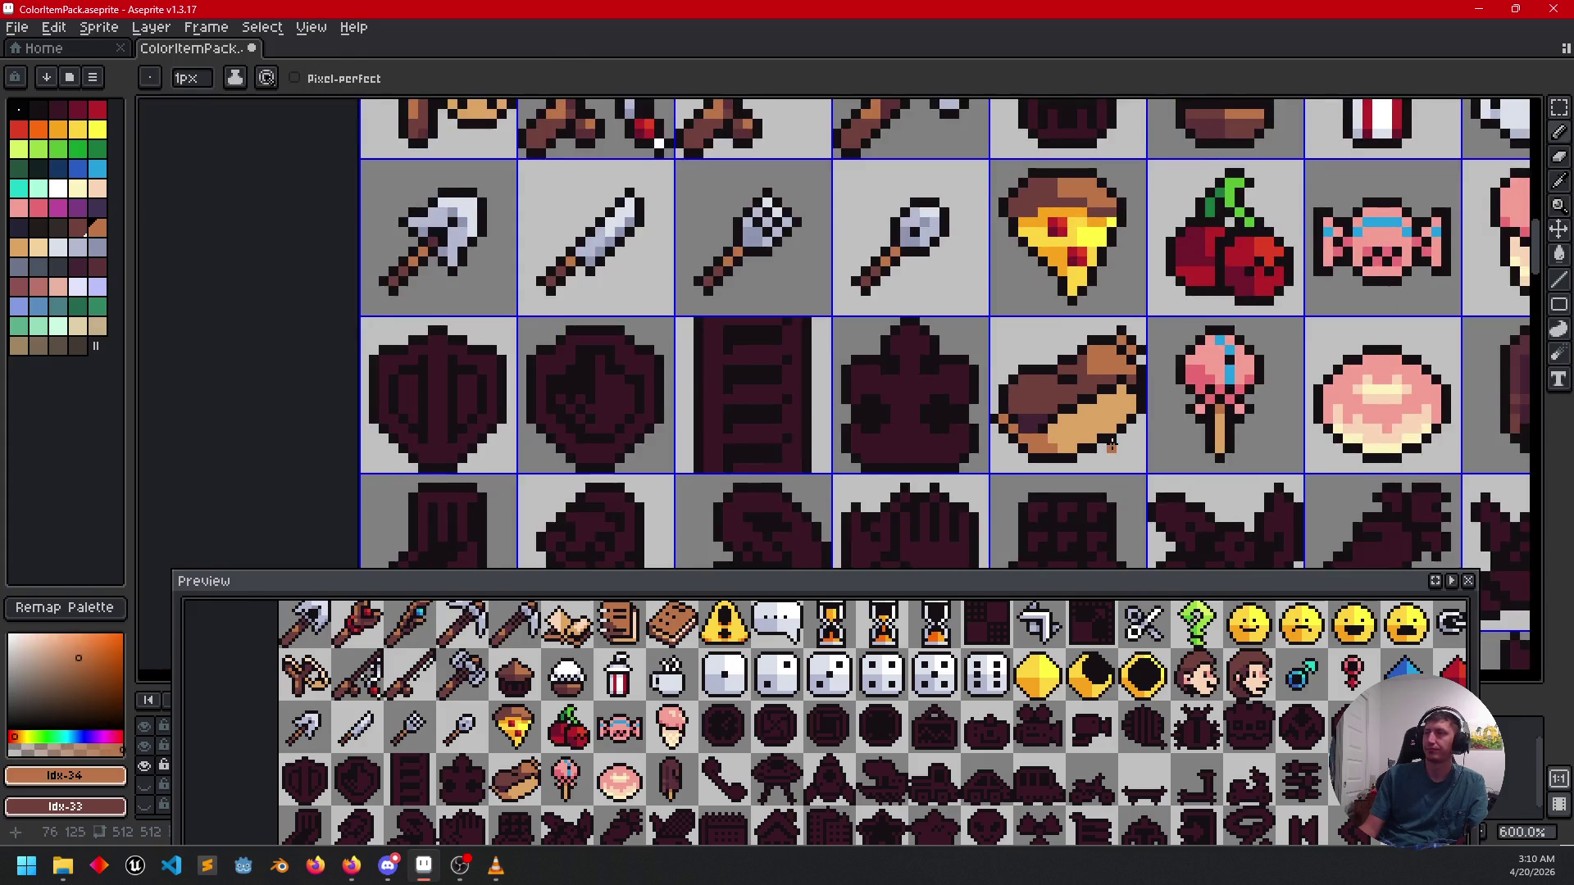
scroll(1066, 434, up, 3)
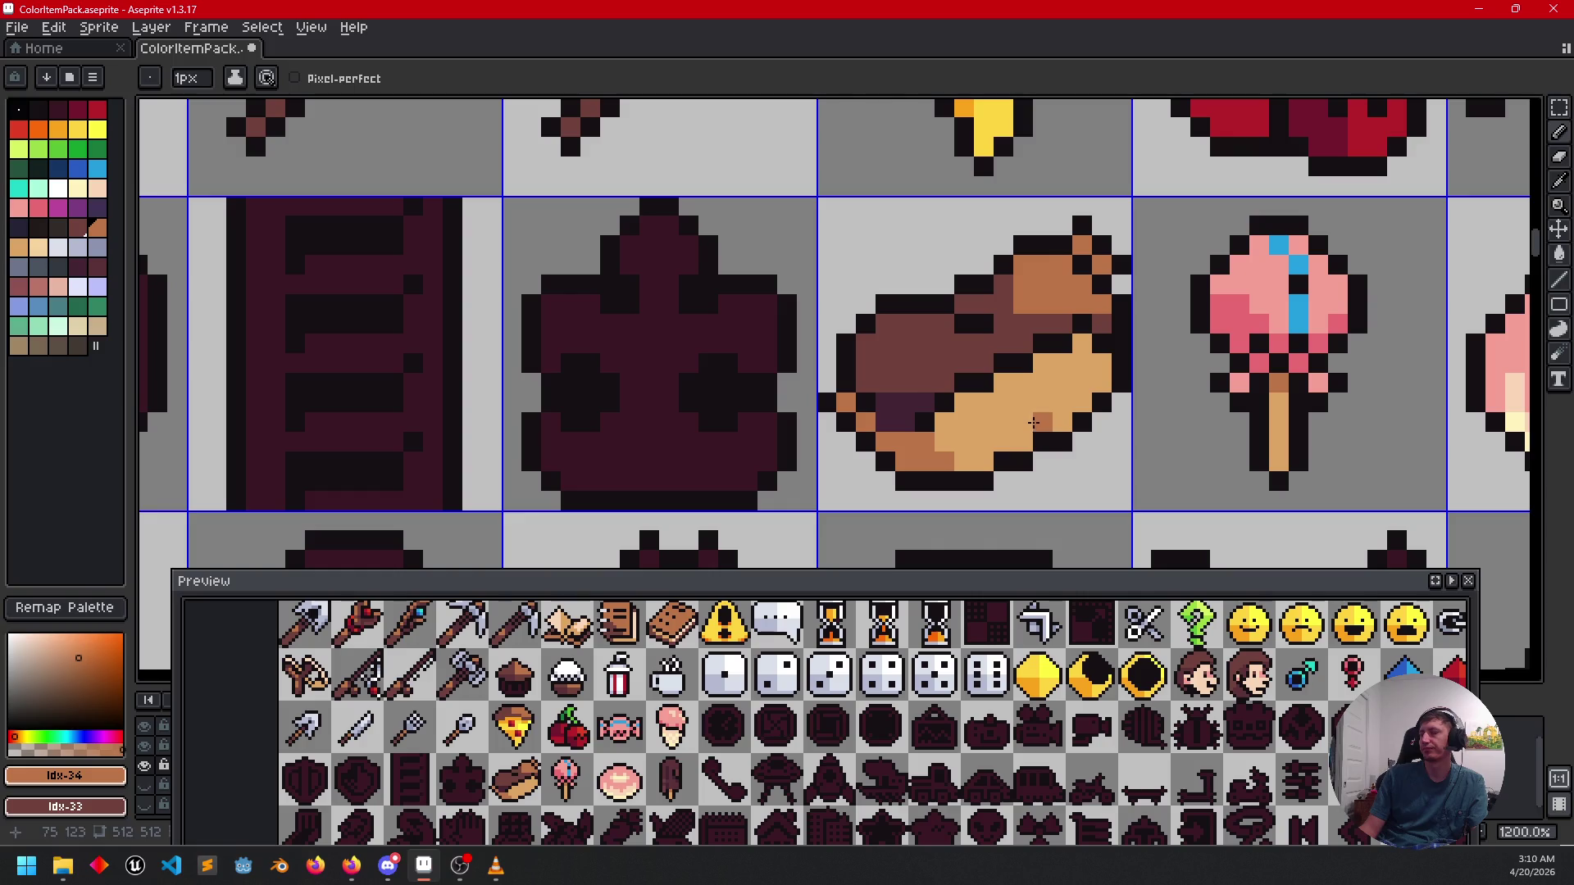
alt+click(906, 426)
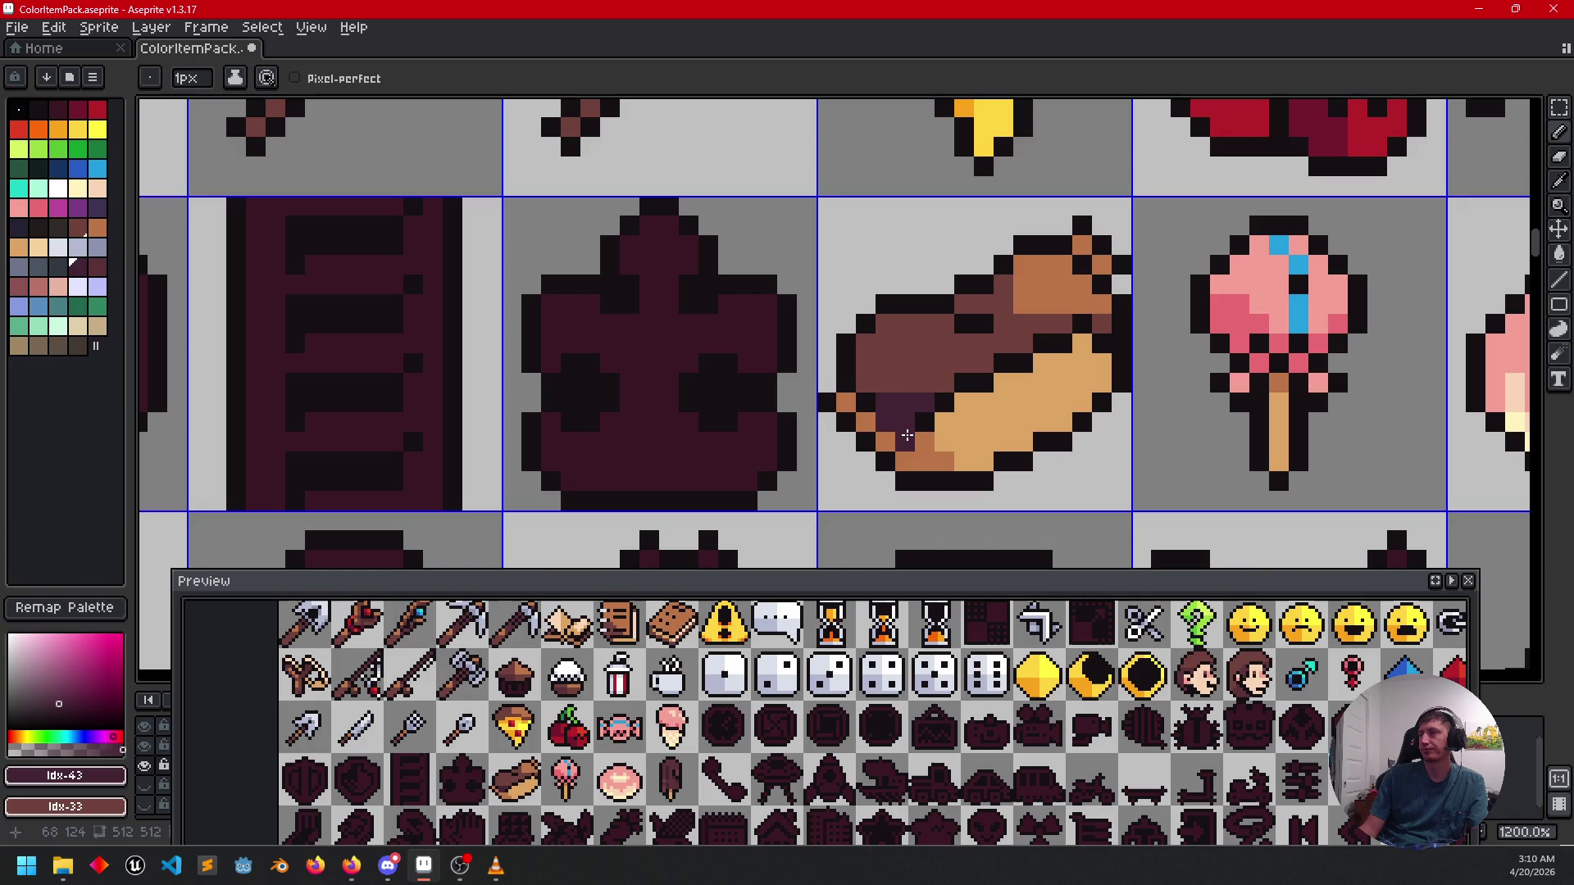
click(918, 438)
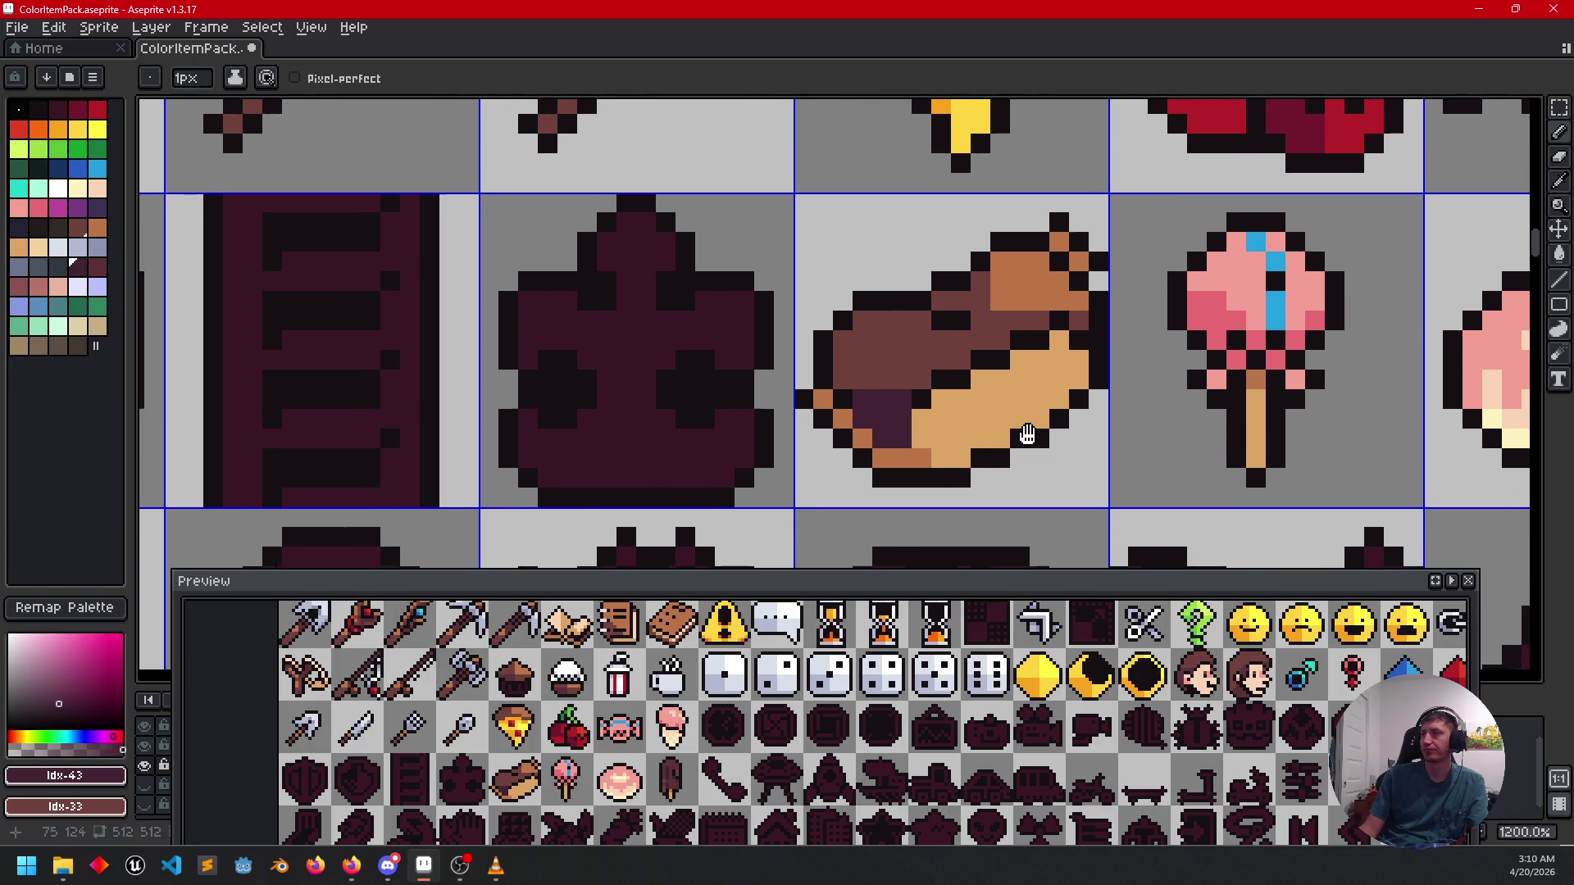
Widen the dark purple shadow across the éclair's left half, undoing a stray orange-brown pixel.
drag(1021, 437, 1029, 428)
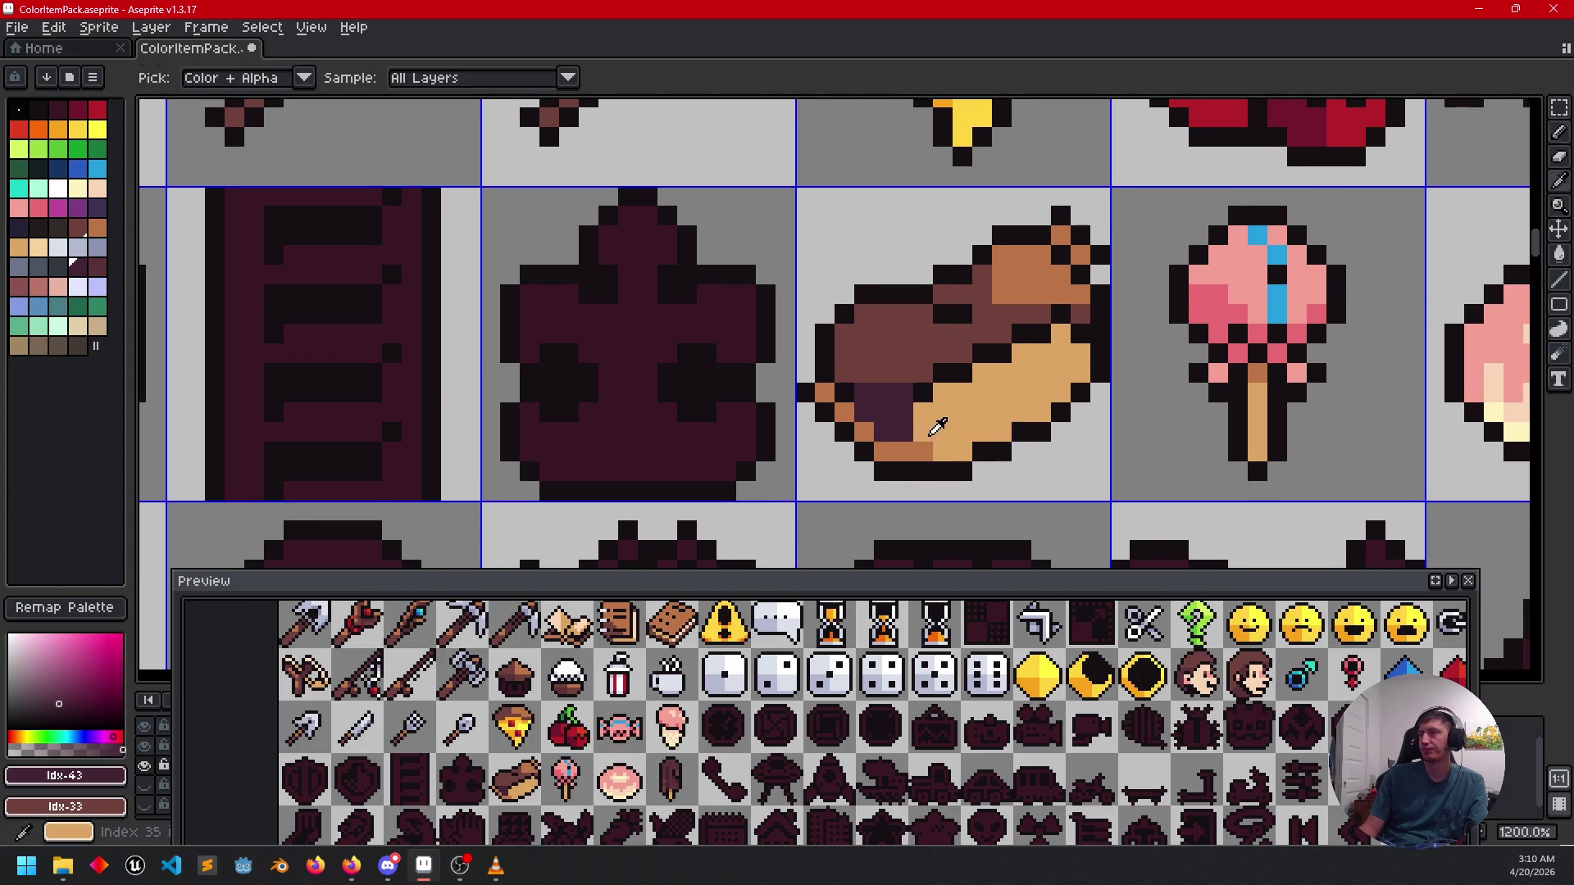
alt+click(908, 443)
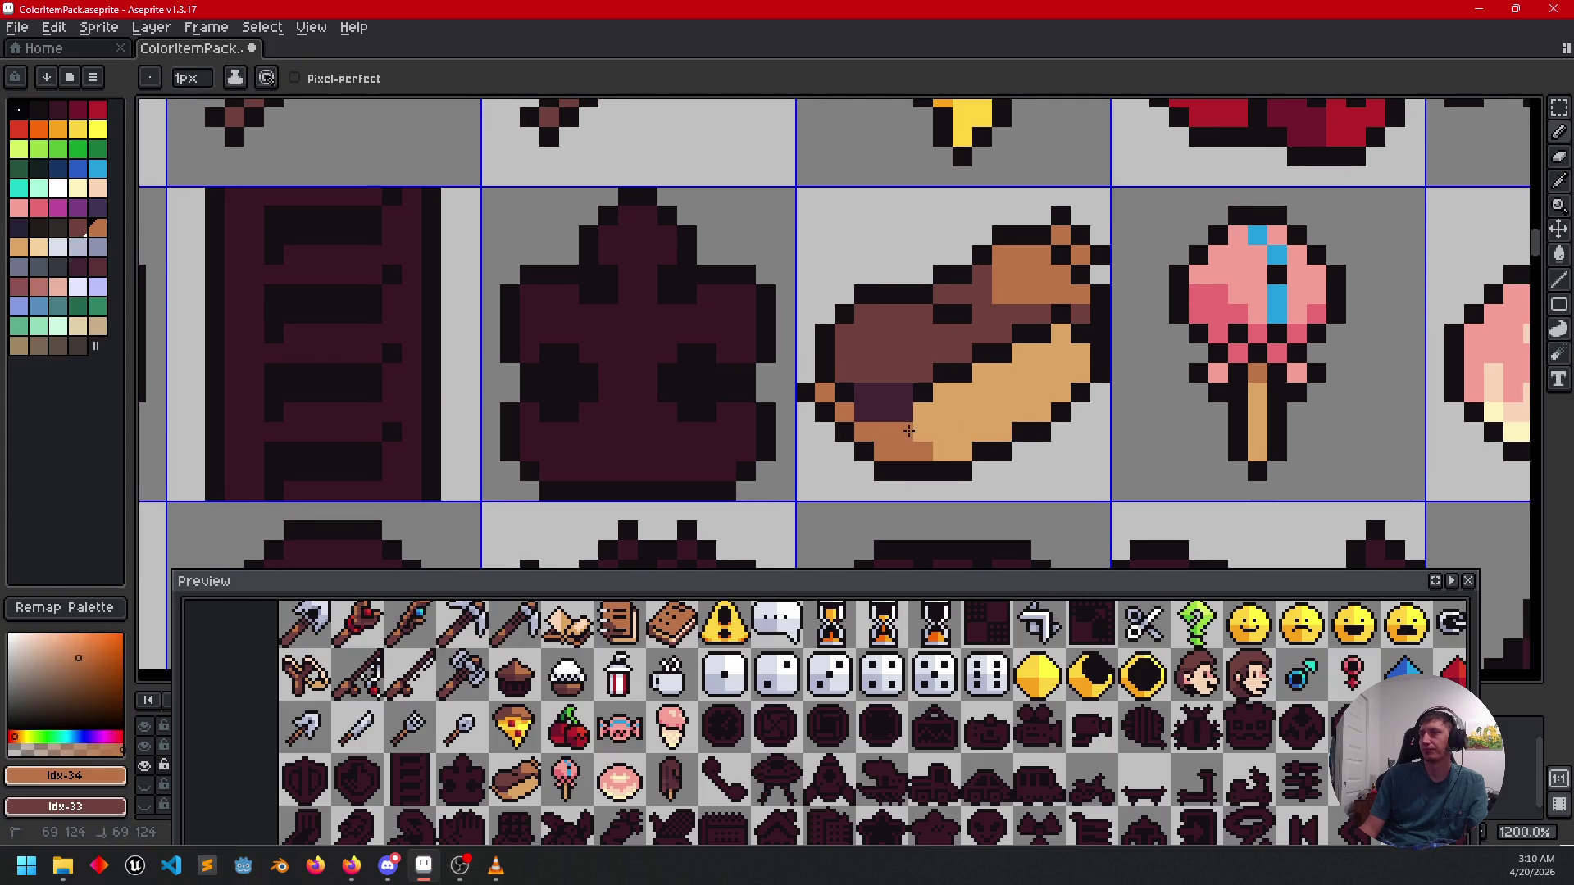
drag(994, 435, 968, 425)
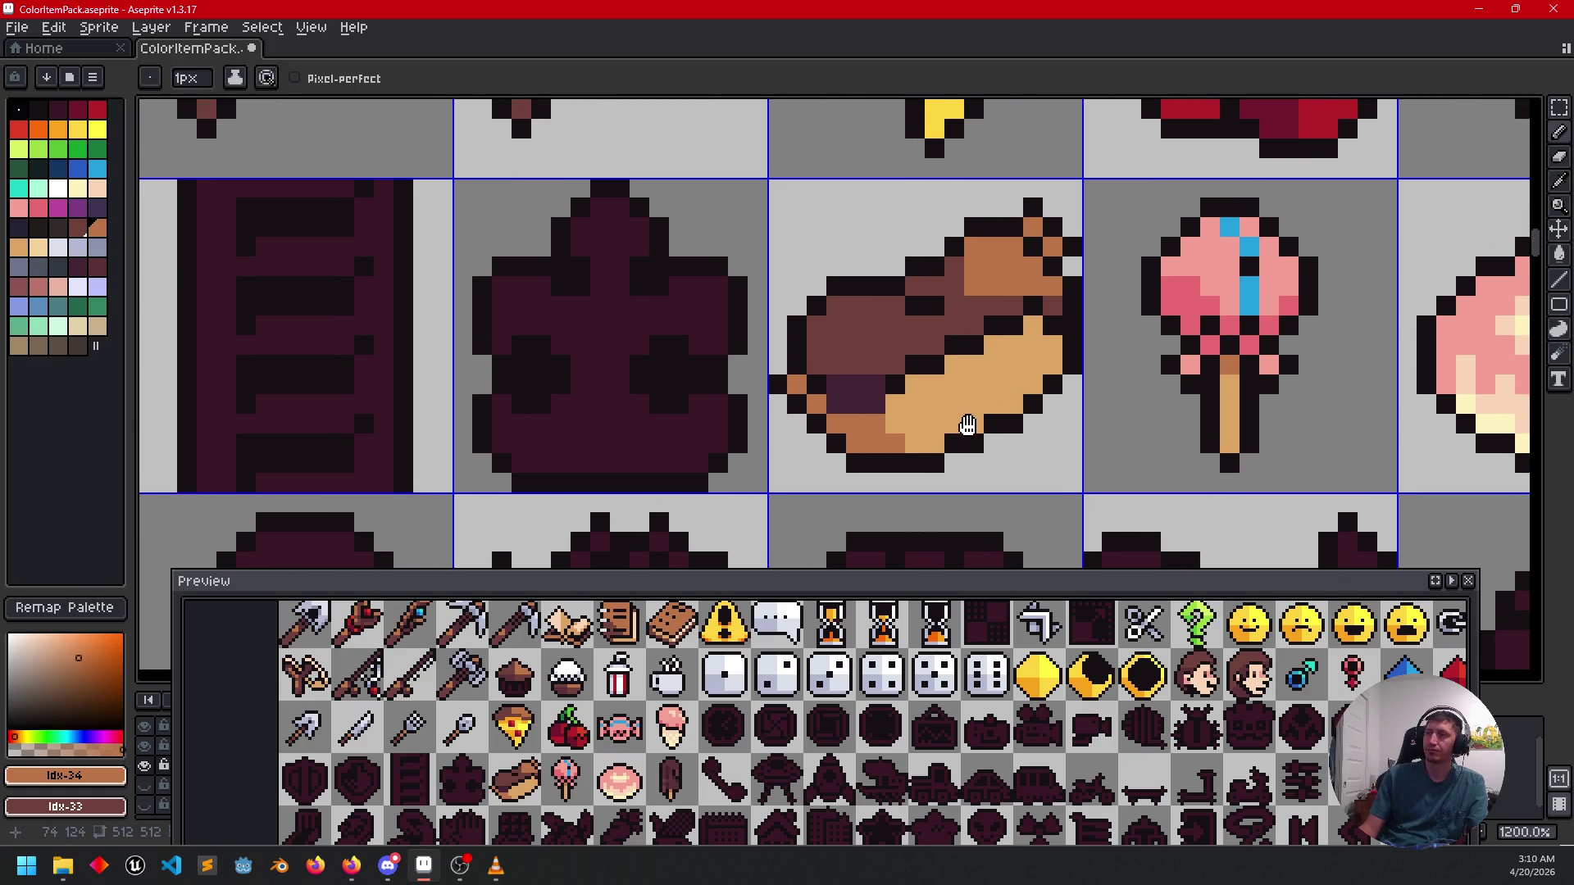
click(974, 384)
scroll(978, 385, up, 1)
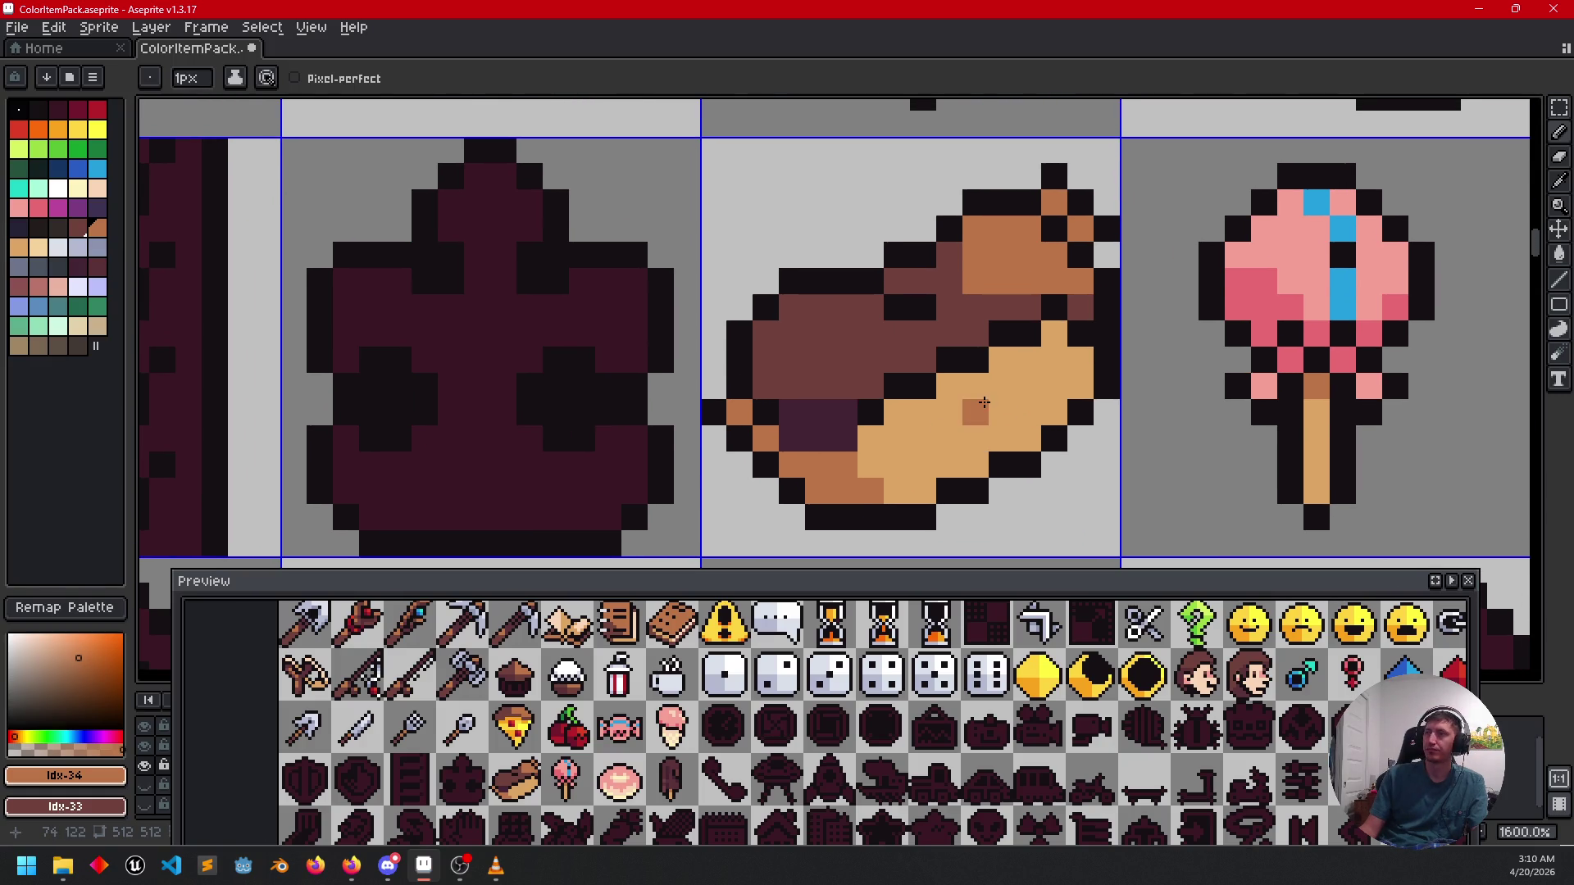
key(ctrl+z)
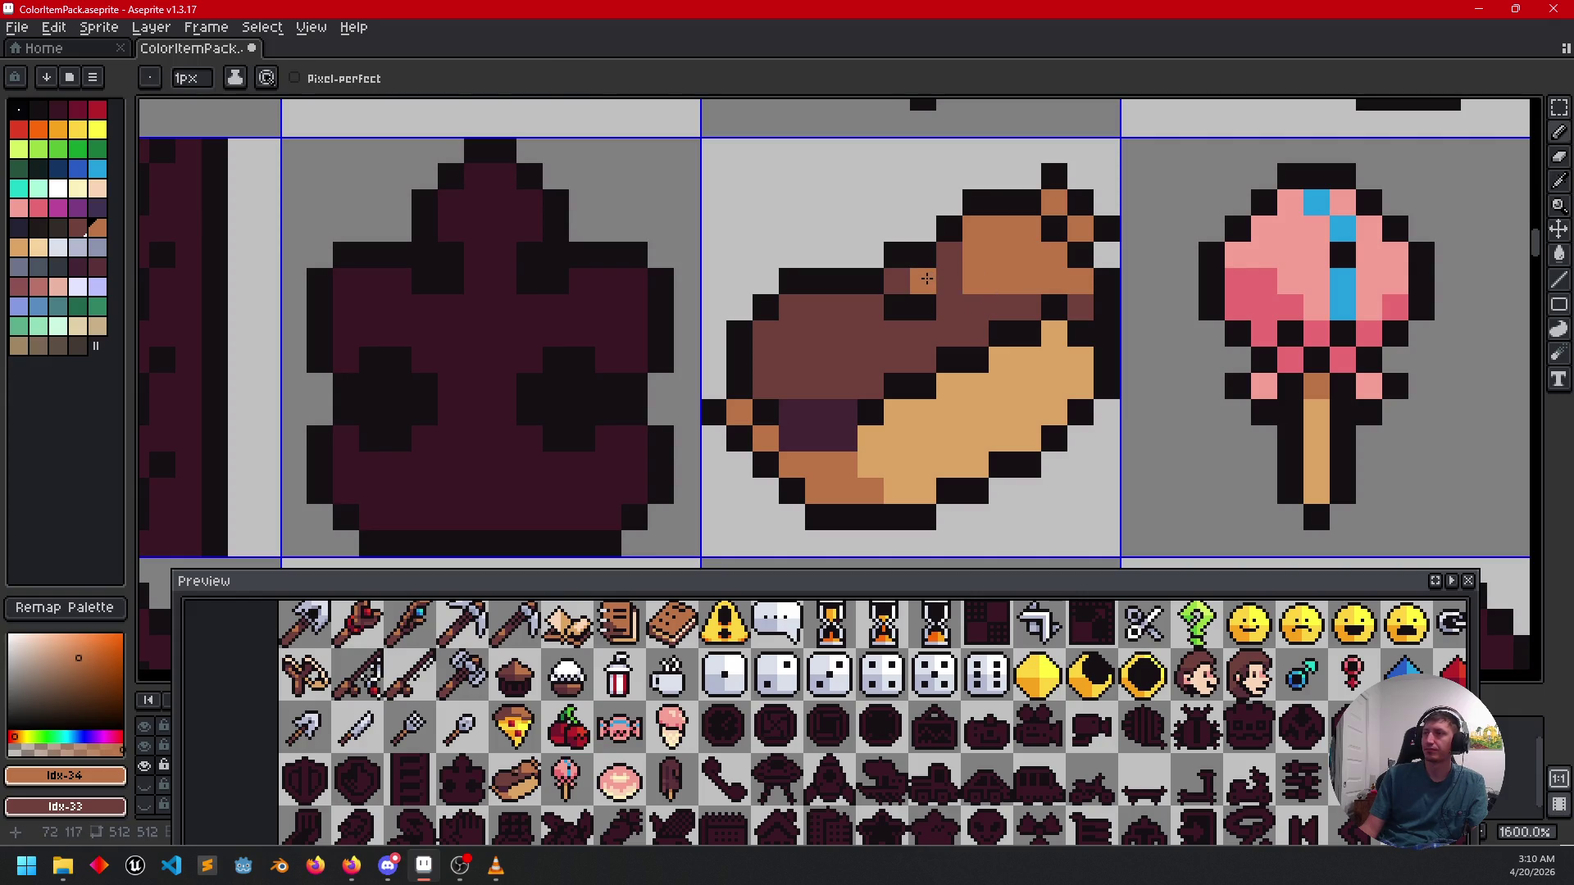
scroll(926, 279, down, 1)
scroll(926, 279, down, 3)
scroll(1039, 418, up, 3)
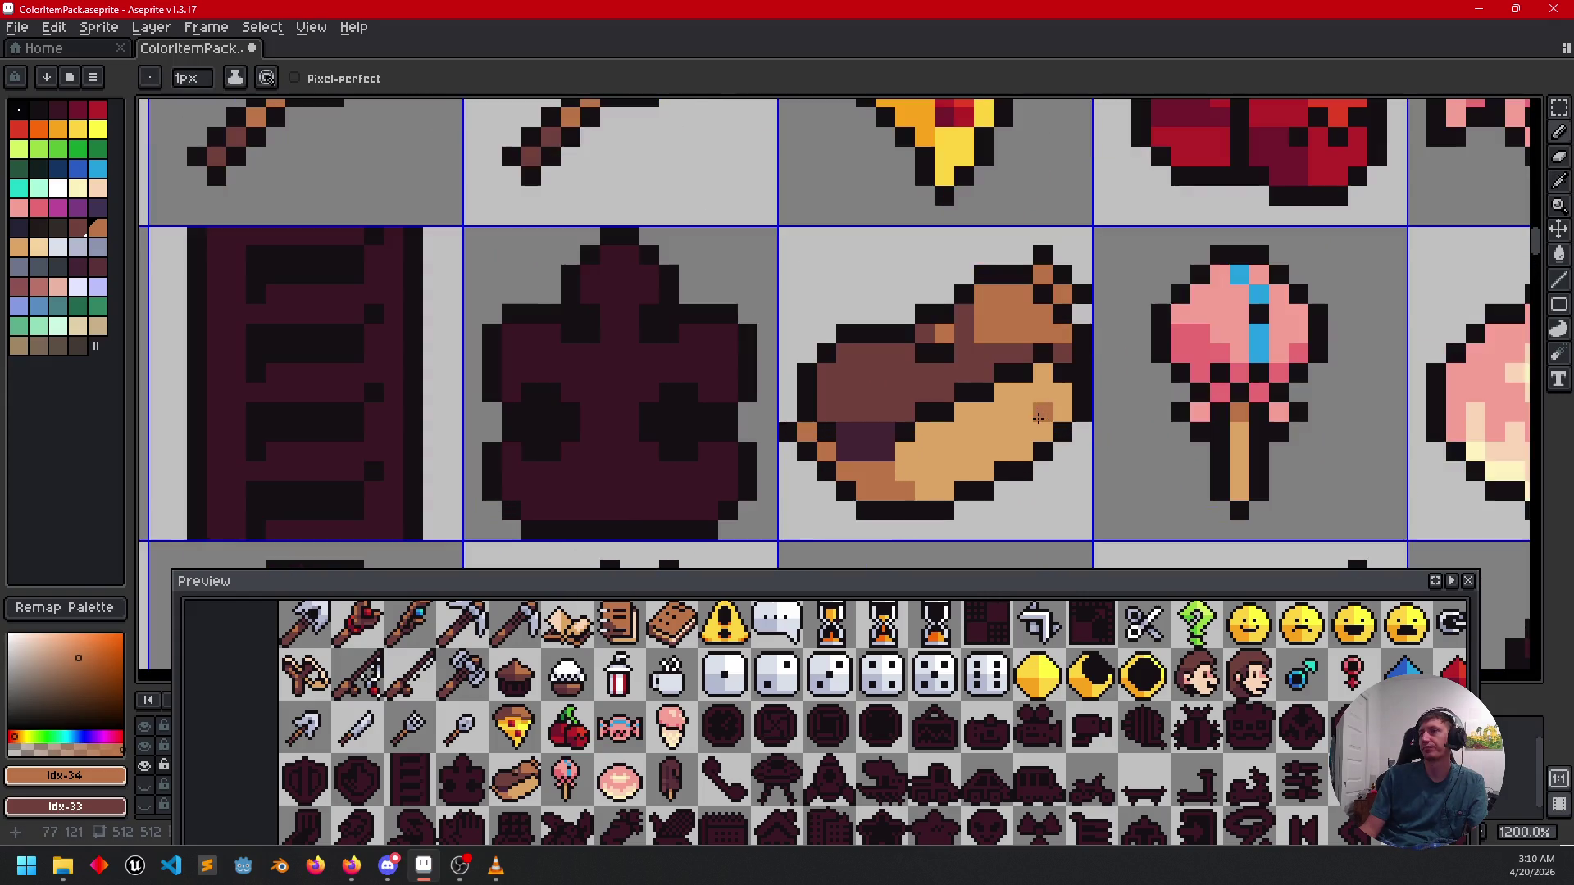
alt+click(976, 369)
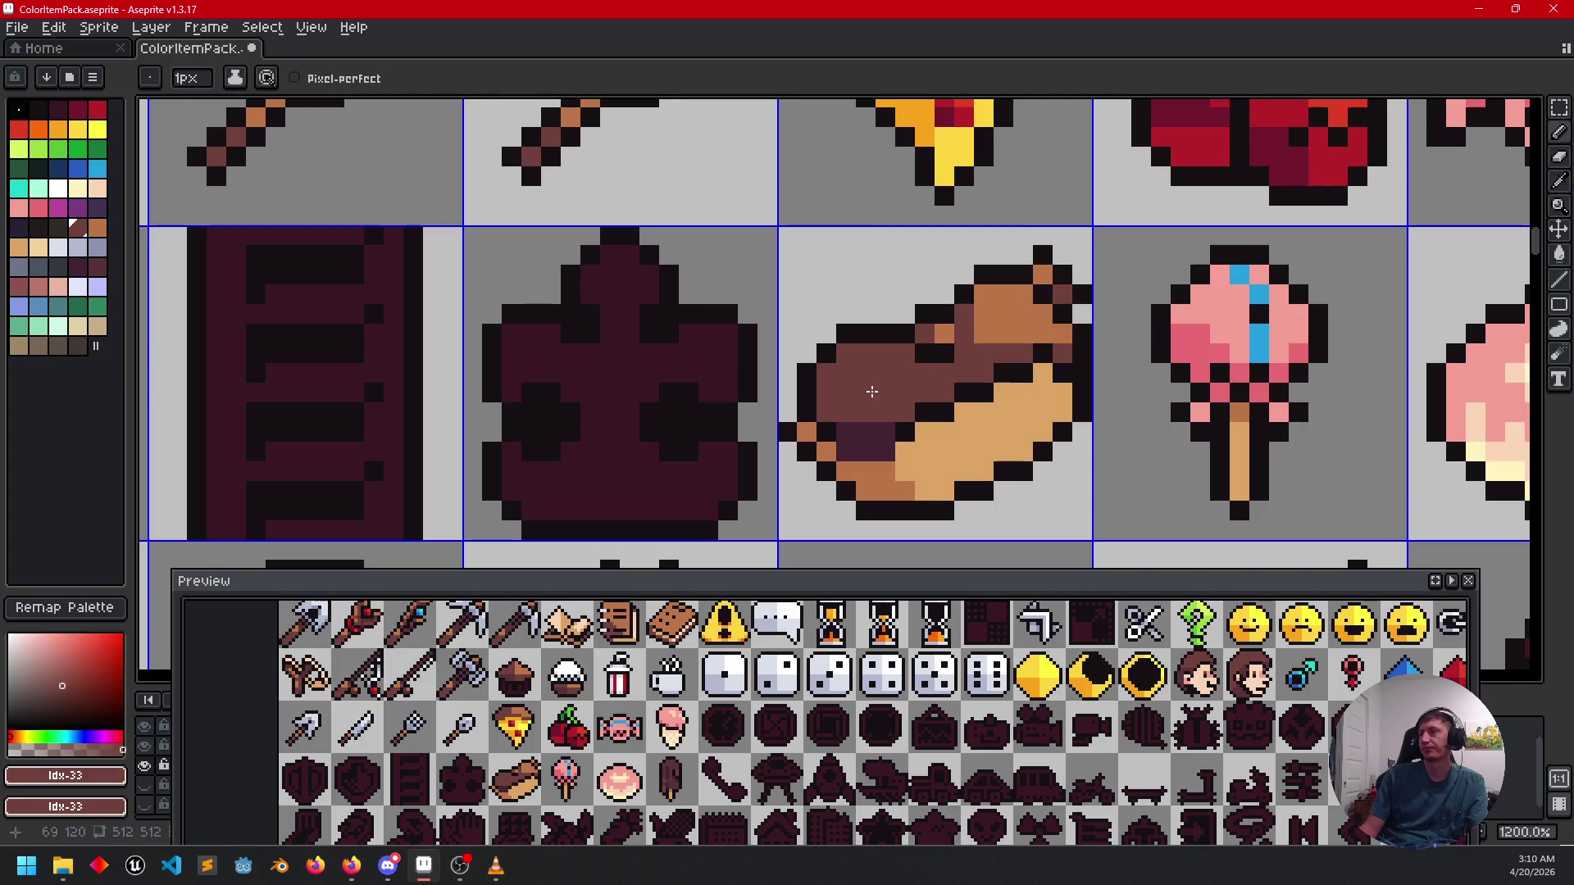
drag(866, 429, 886, 414)
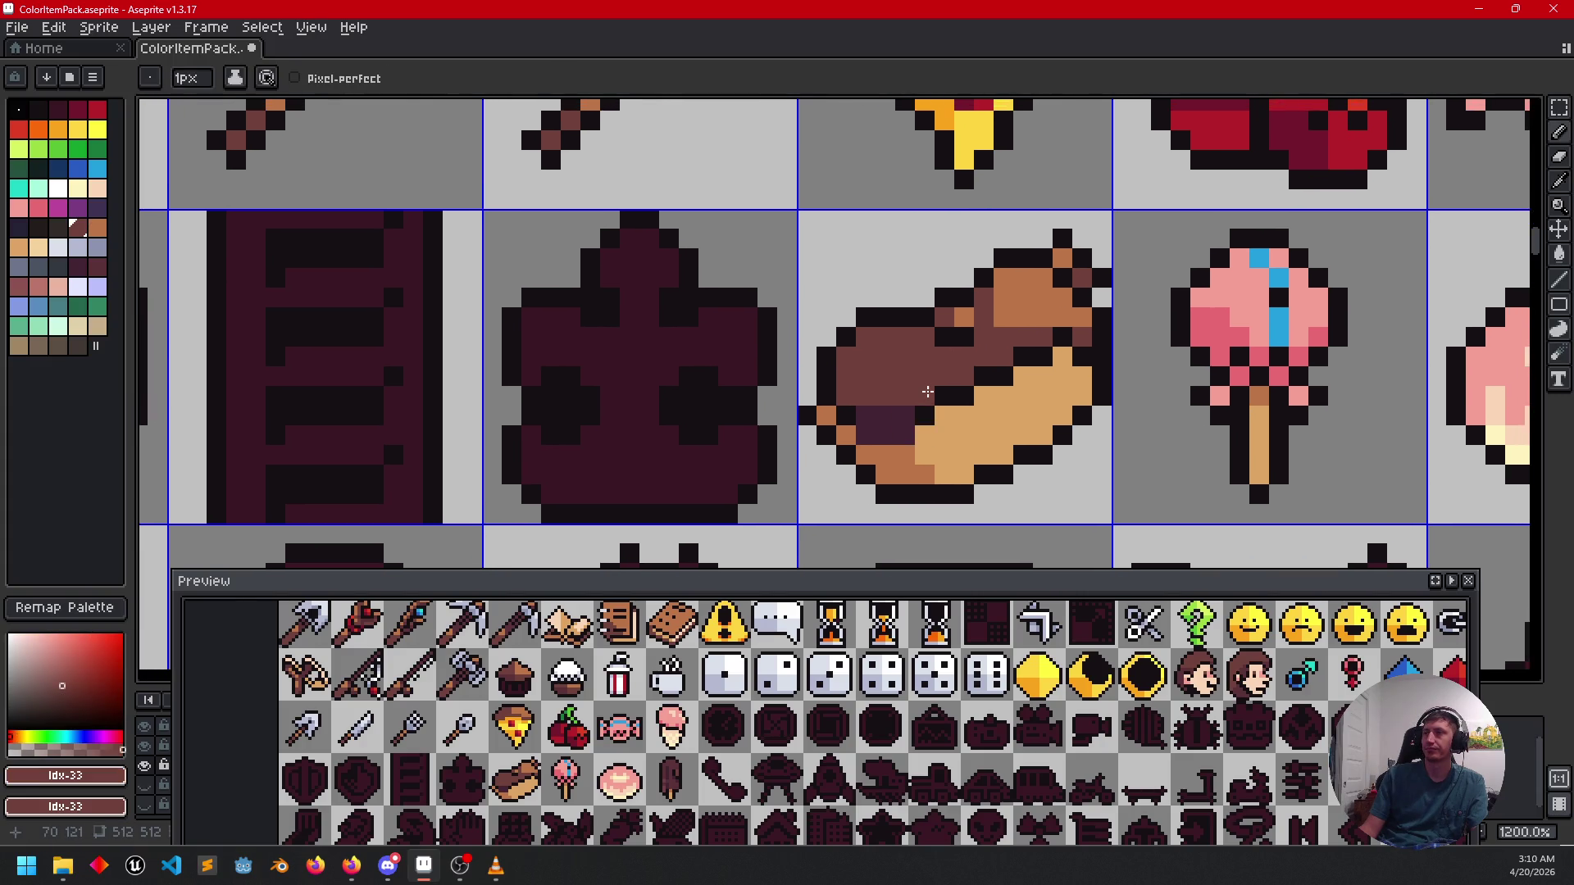
alt+click(902, 407)
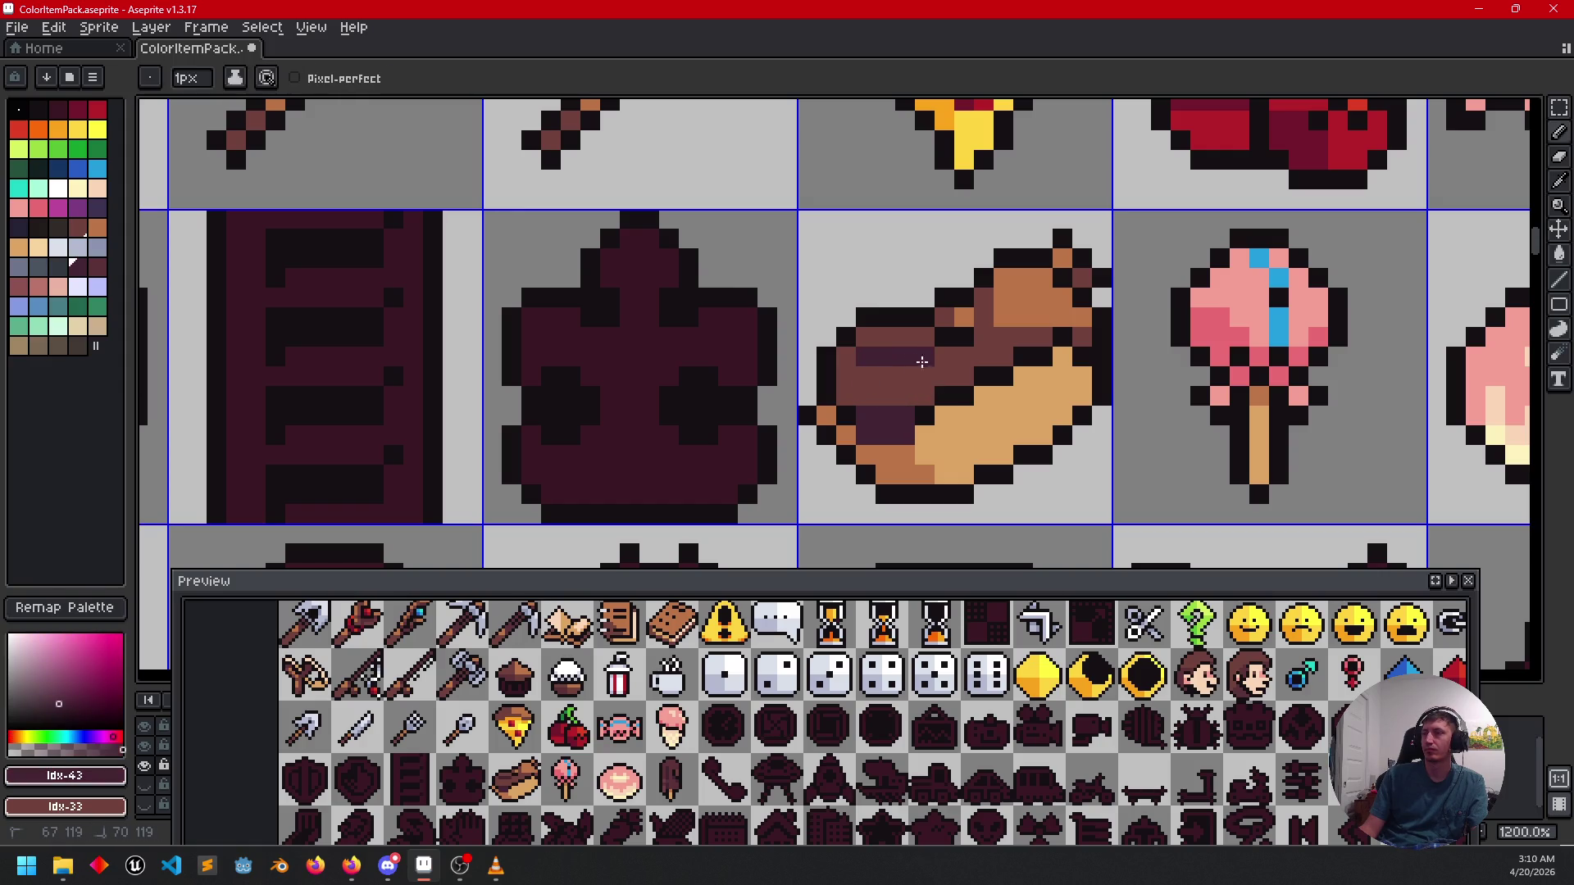
mouse_move(922, 361)
mouse_down()
mouse_move(924, 400)
mouse_move(855, 373)
mouse_up()
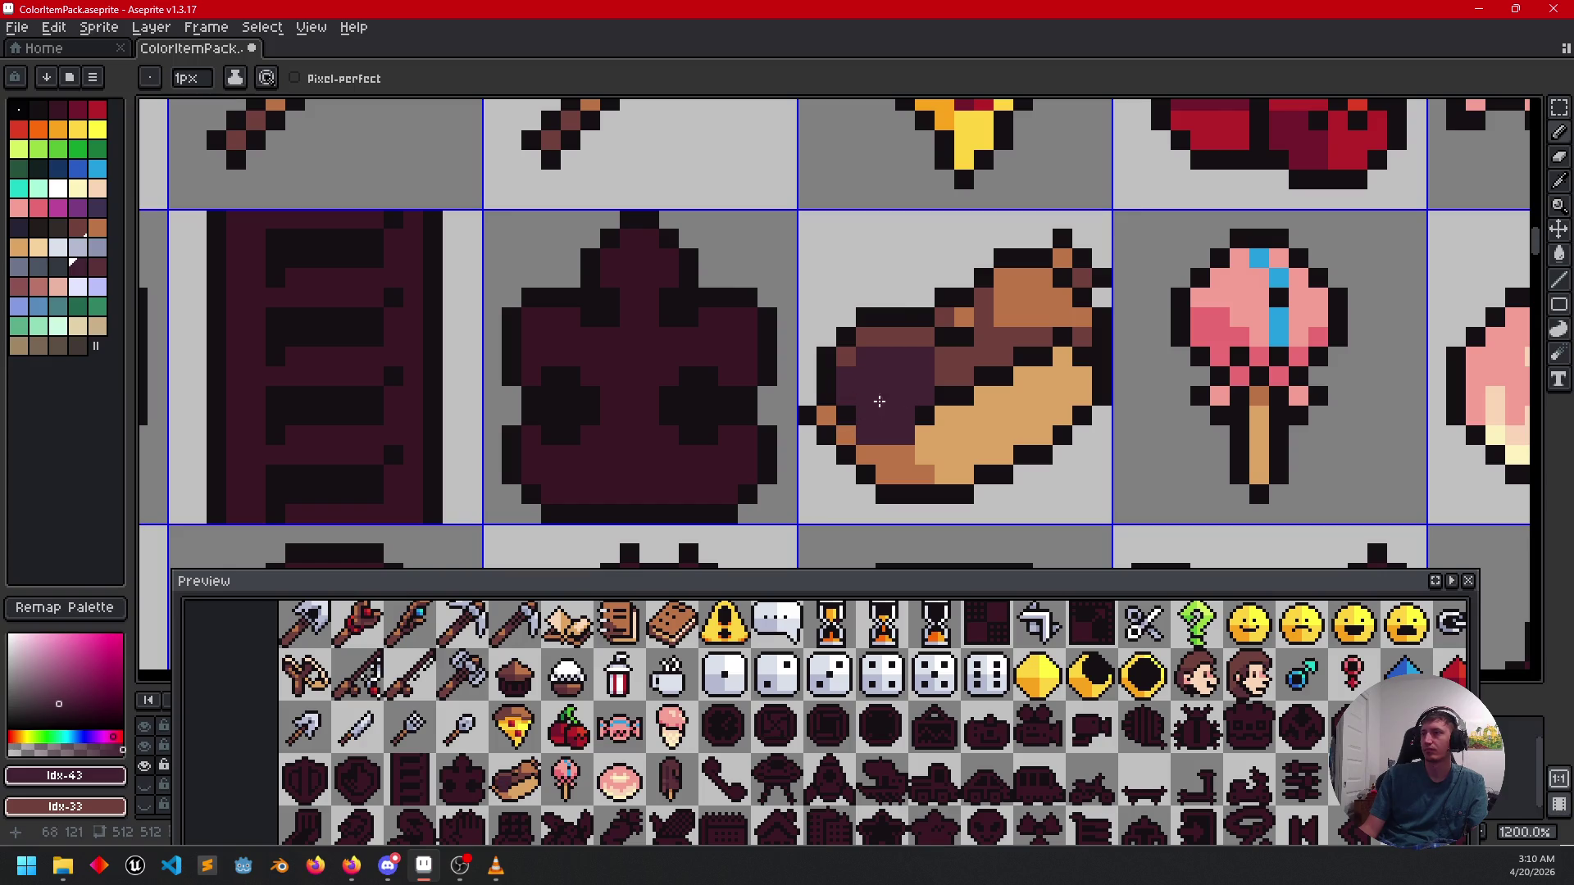
scroll(903, 393, down, 3)
Move the view to the ladder icons and sample the tan from the éclair bun.
drag(992, 425, 998, 373)
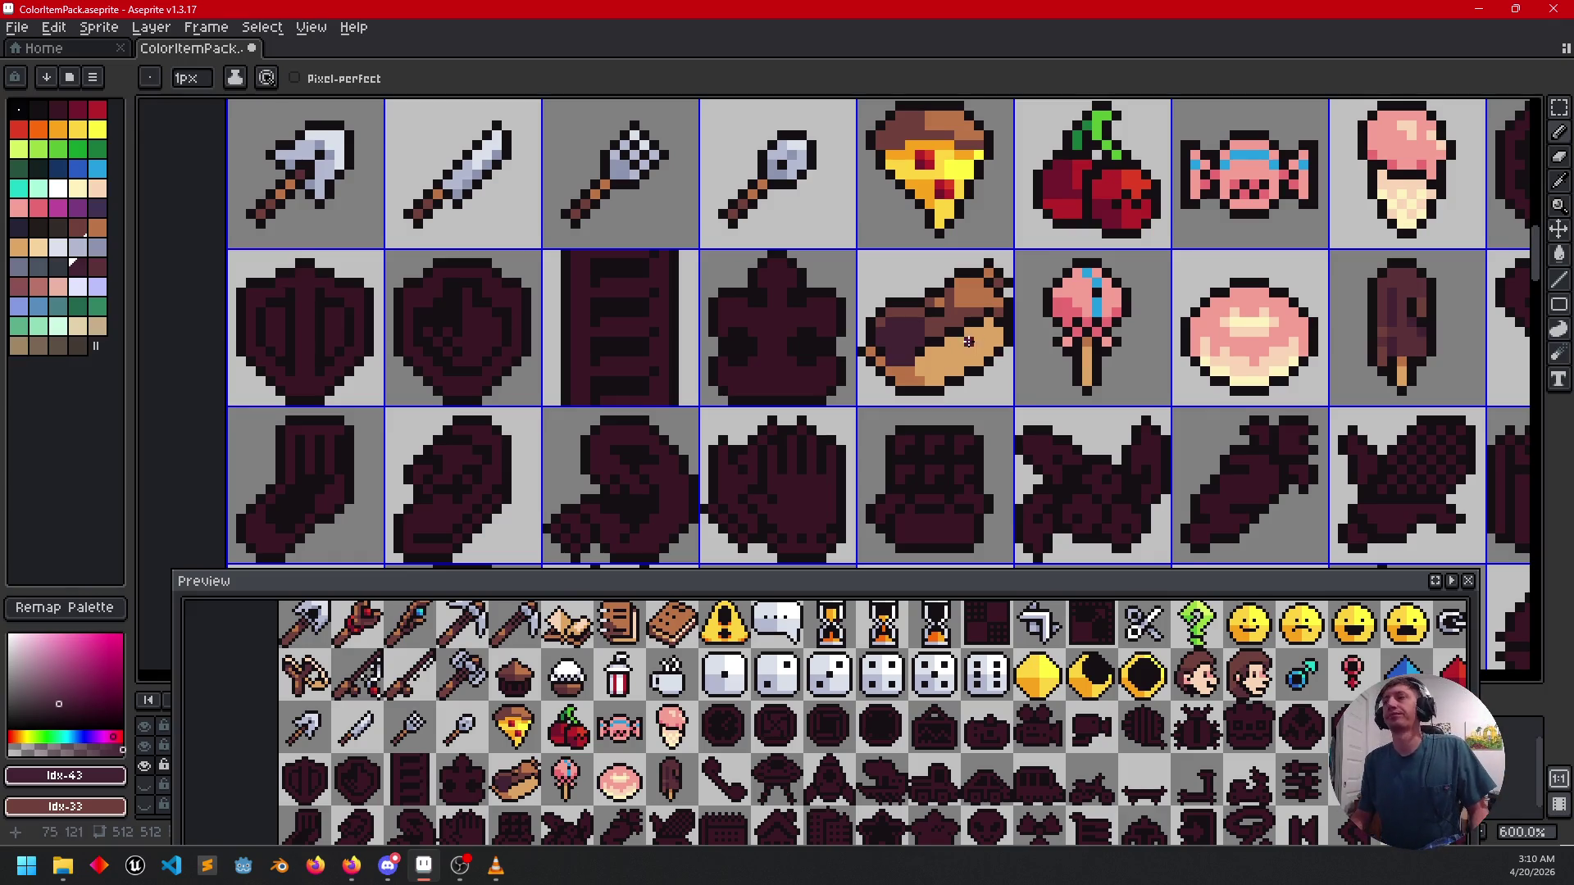
mouse_move(942, 353)
mouse_down()
mouse_move(909, 413)
mouse_move(996, 448)
mouse_up()
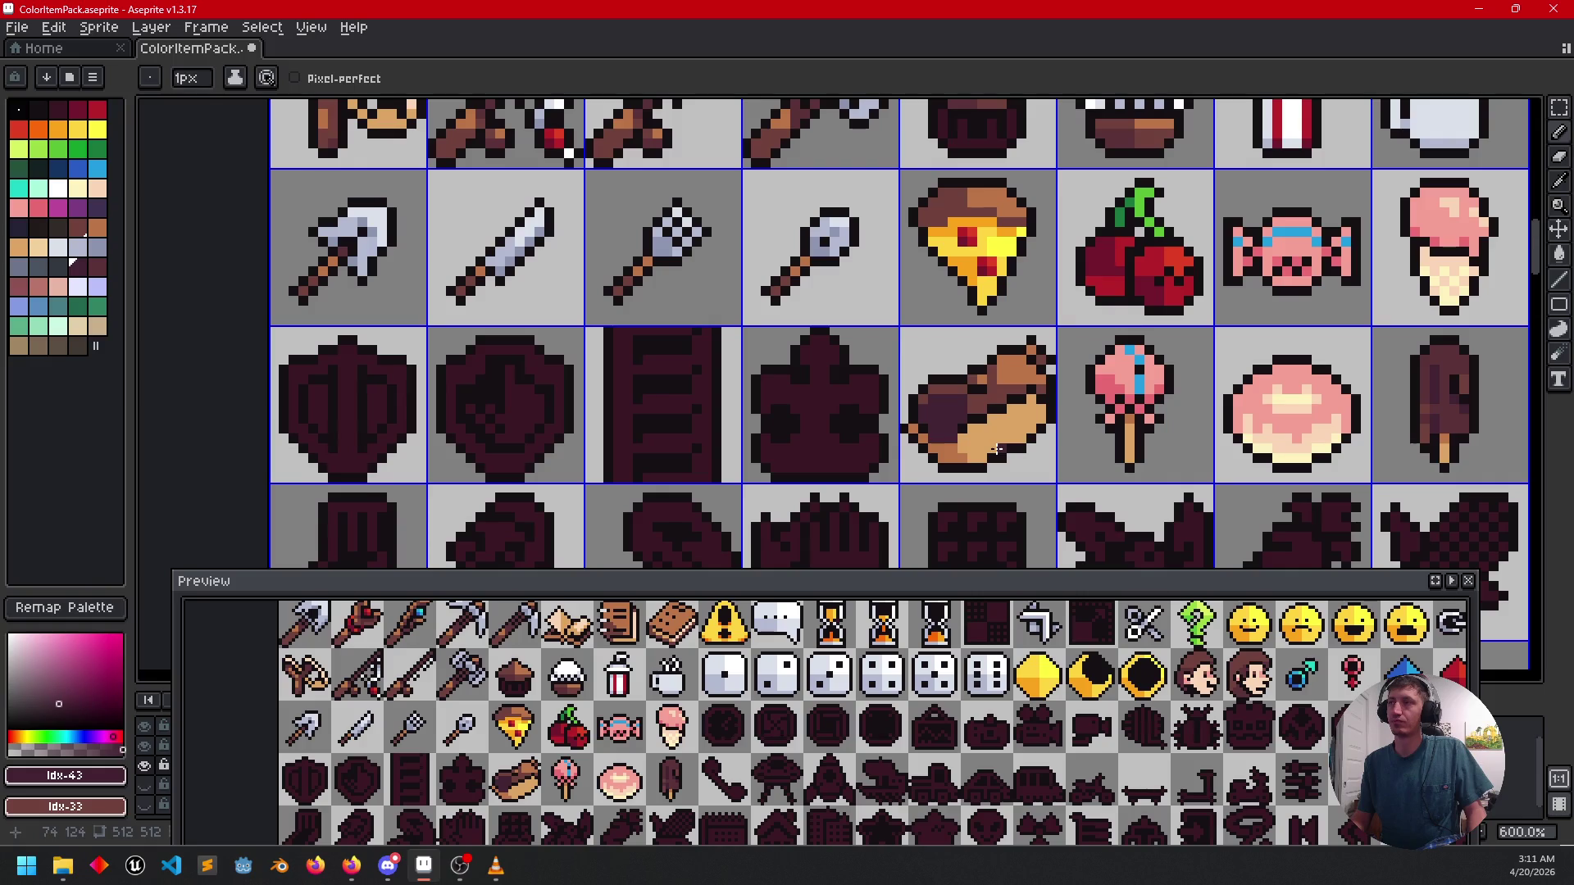
drag(997, 448, 976, 408)
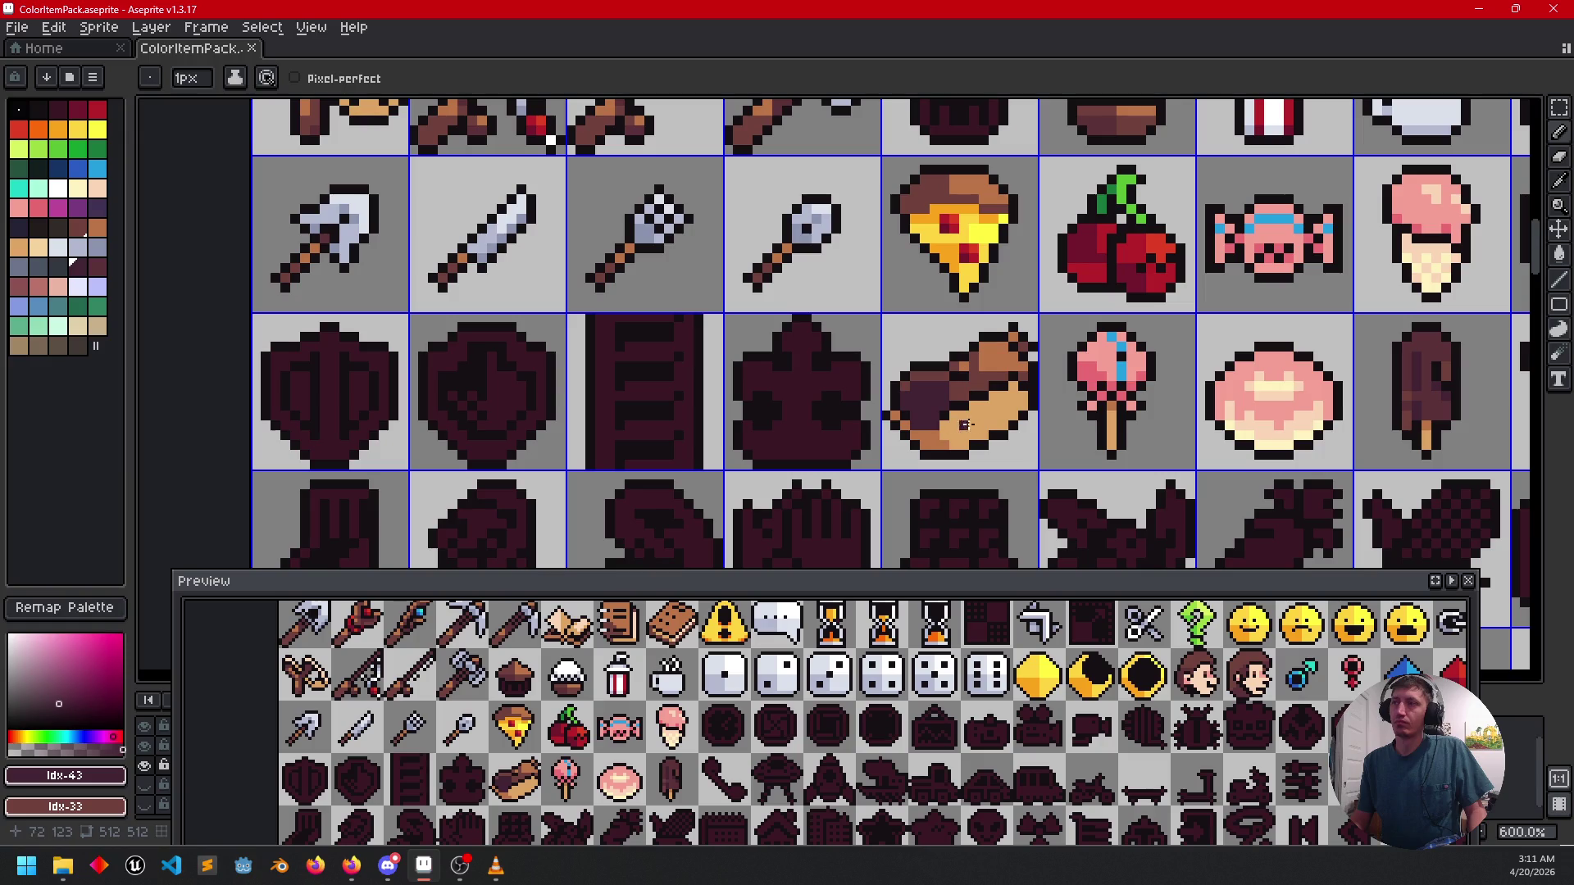
alt+click(966, 425)
Fill the ladder silhouette with tan and sample the eclair's darker brown as background colour.
key(g)
click(686, 404)
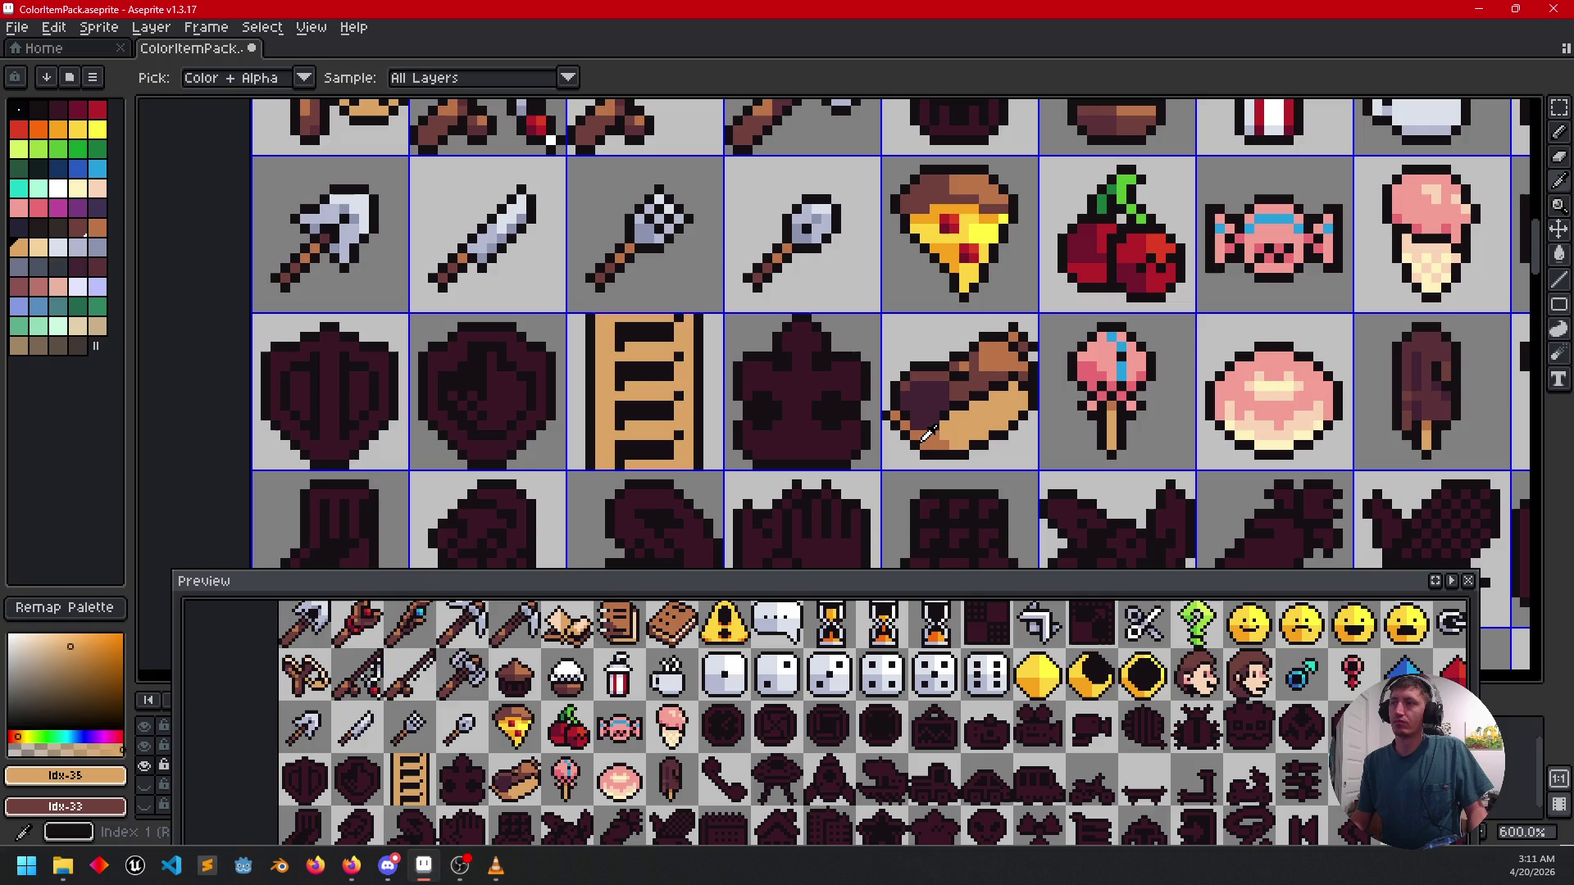
alt+right_click(927, 428)
scroll(701, 443, up, 3)
scroll(702, 443, up, 1)
With the Pencil, add brown shade pixels along the ladder's right rail.
key(b)
right_click(642, 422)
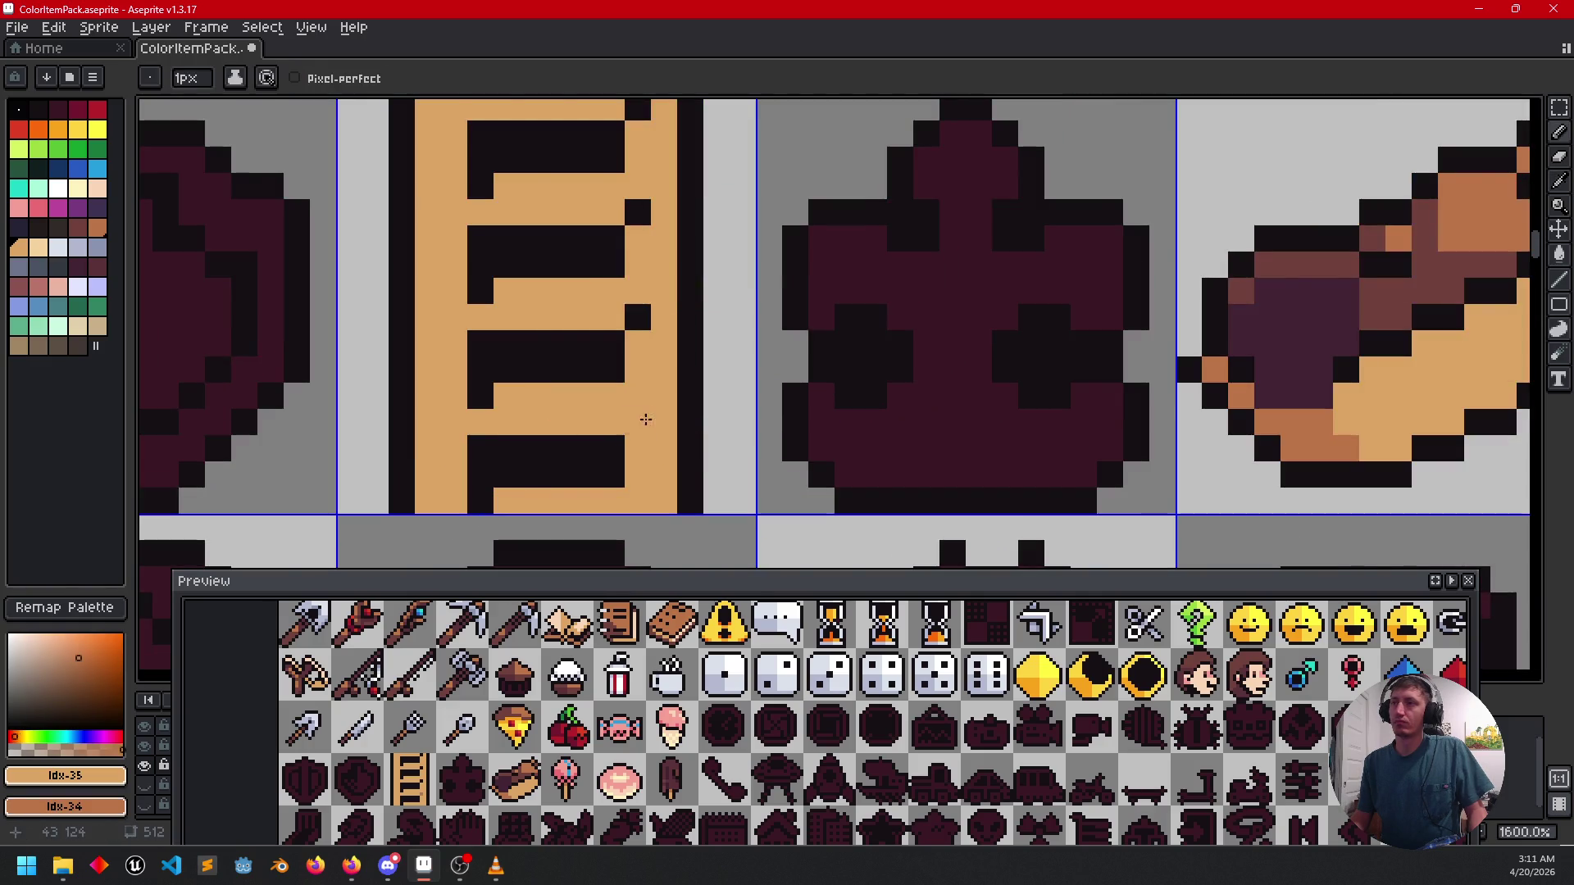
right_click(639, 318)
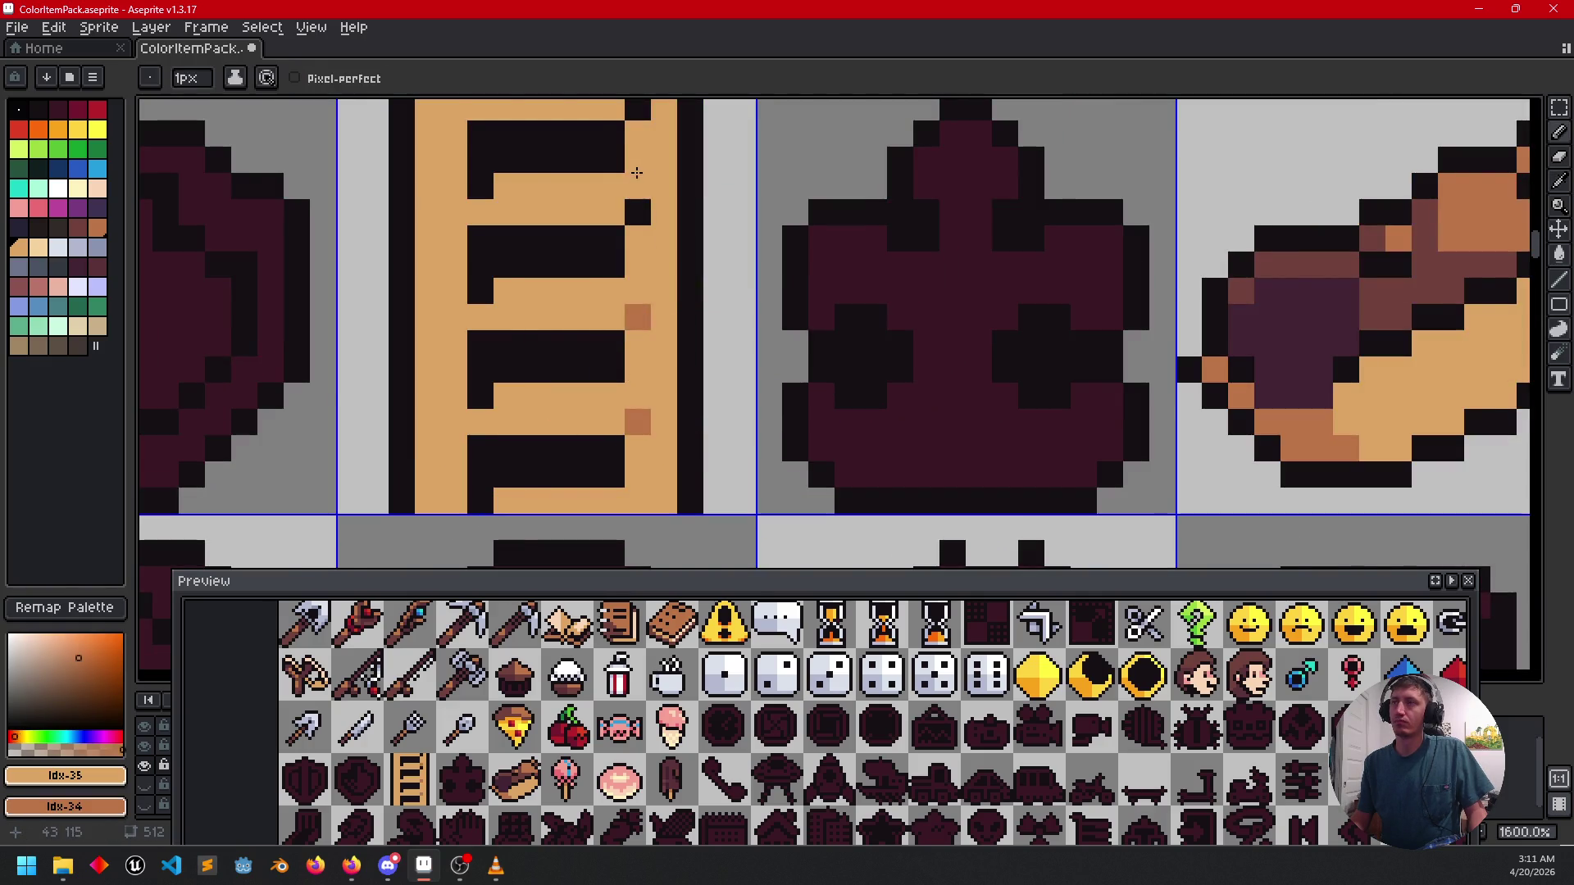
scroll(637, 173, down, 4)
key(ctrl+z)
scroll(727, 379, up, 3)
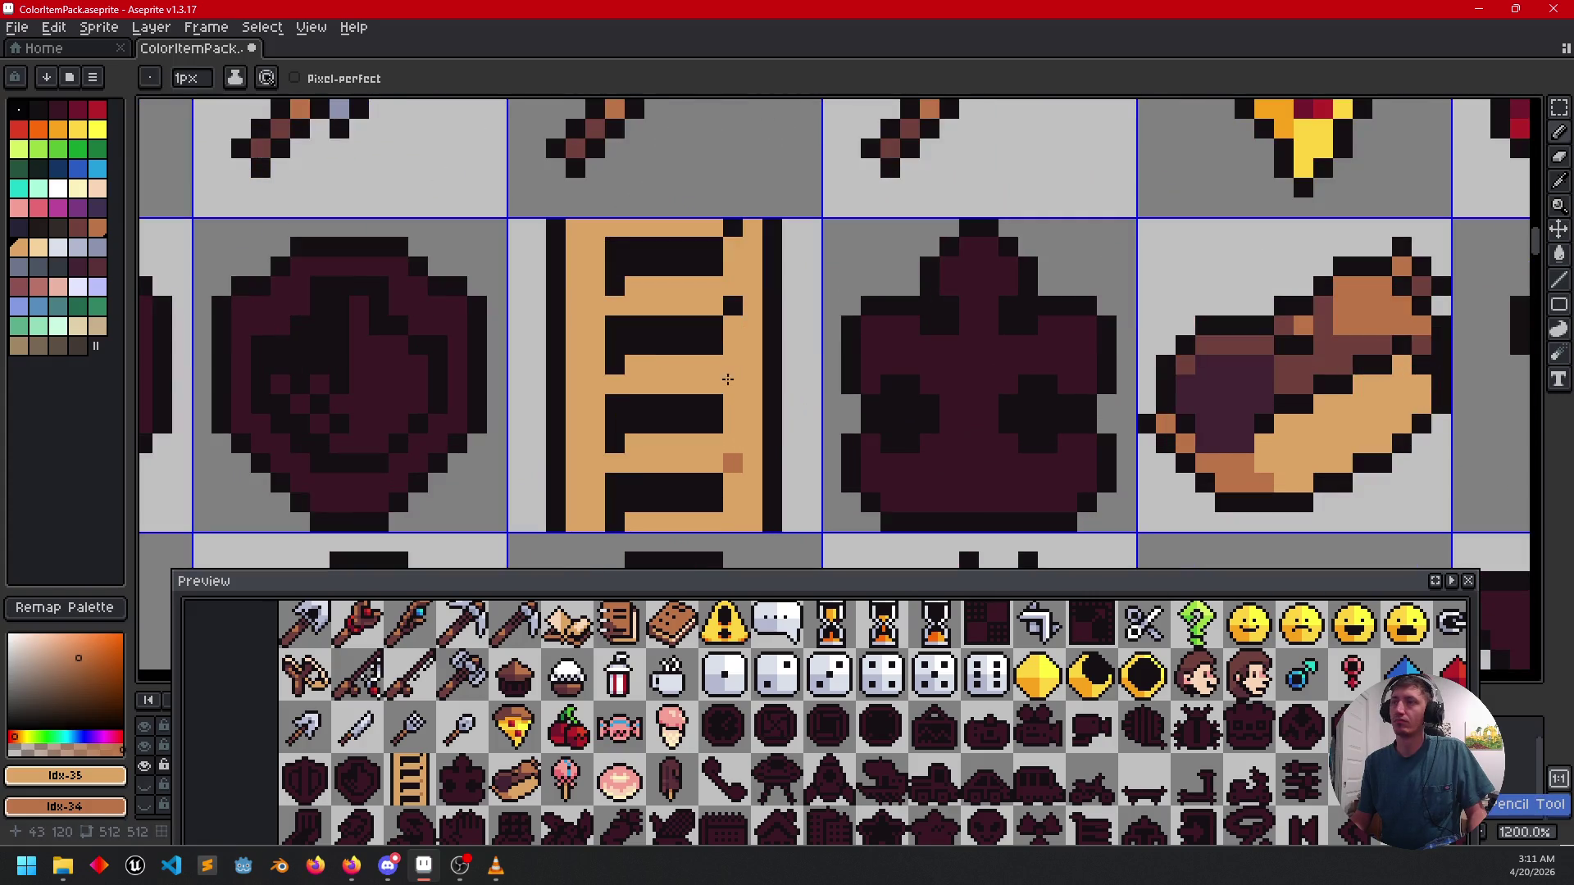
key(ctrl+z)
key(ctrl+z)
right_click(729, 483)
right_click(731, 402)
right_click(731, 326)
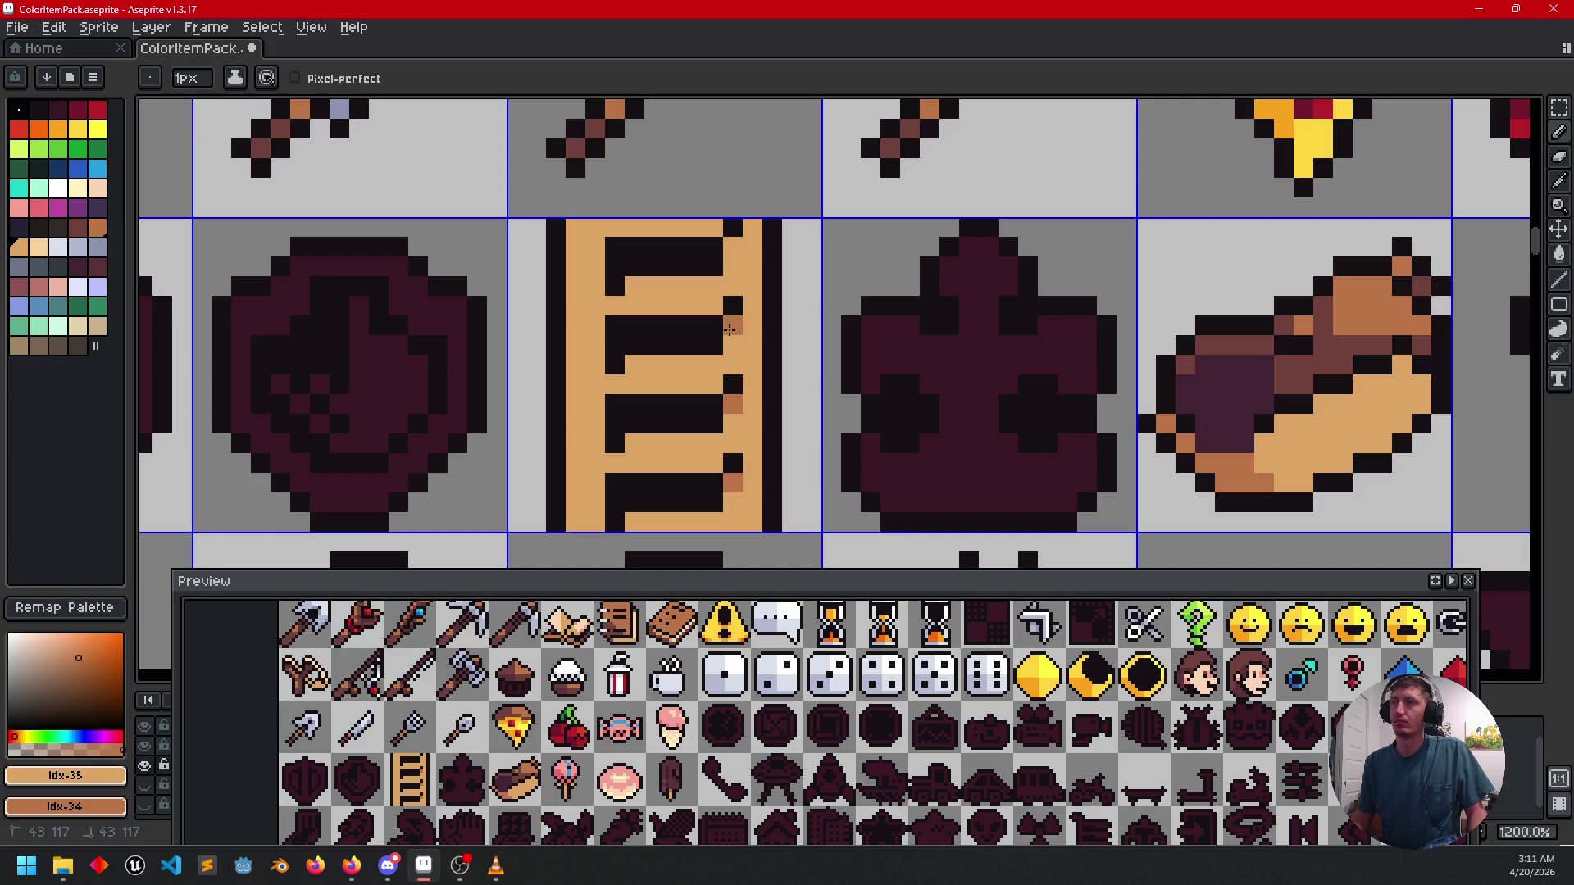
right_click(731, 248)
Paint brown shadow strips under all four rungs and a brown pixel on the left rail.
scroll(769, 344, left, 3)
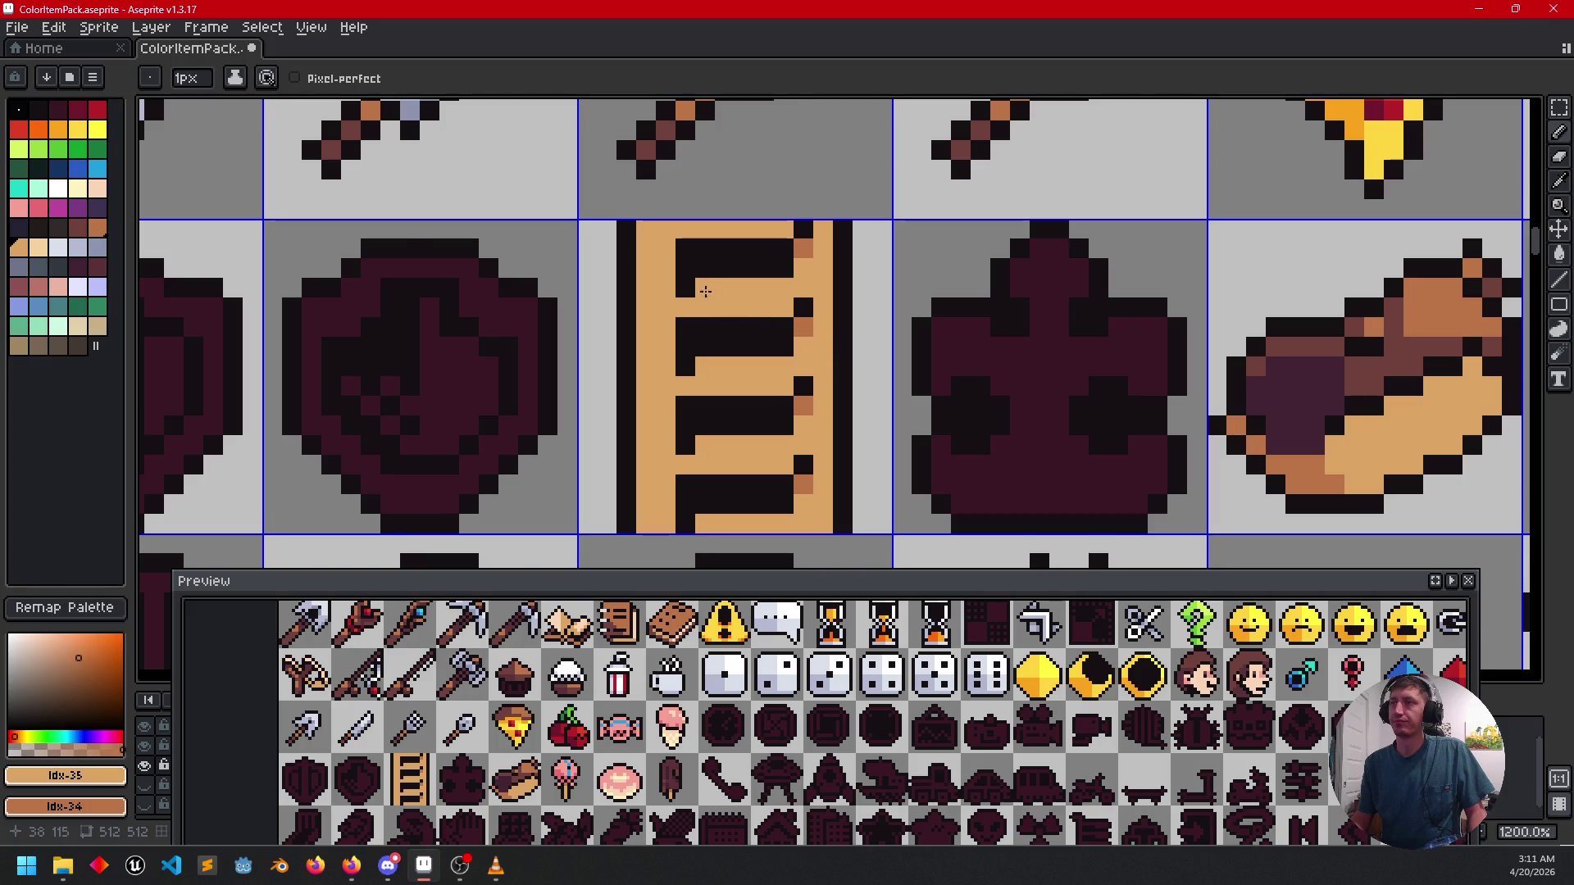
drag(703, 287, 769, 286)
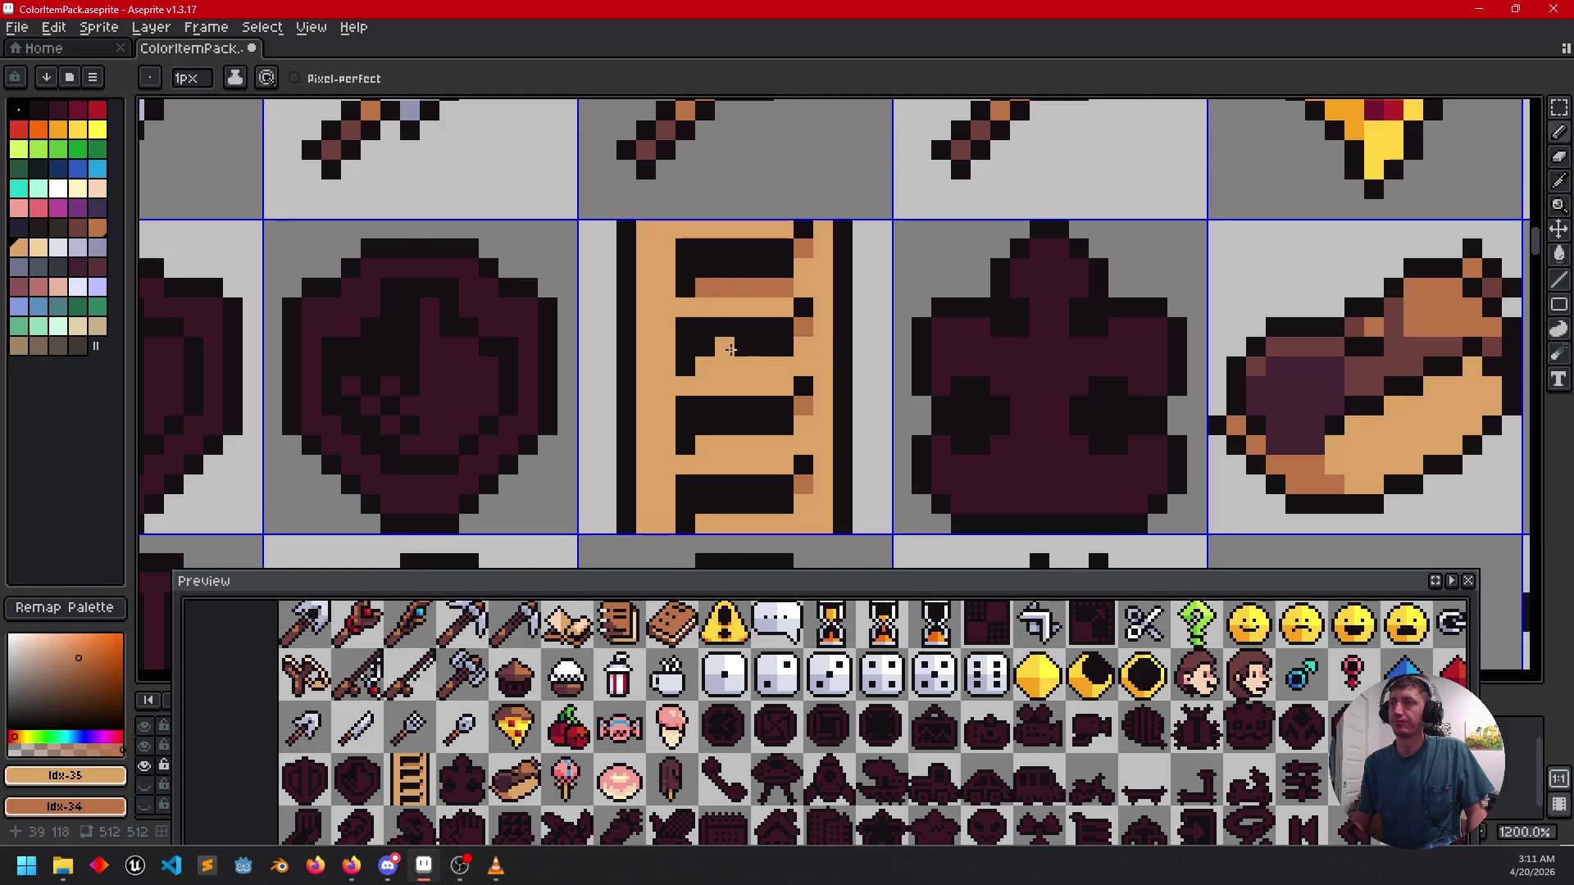
drag(700, 367, 784, 367)
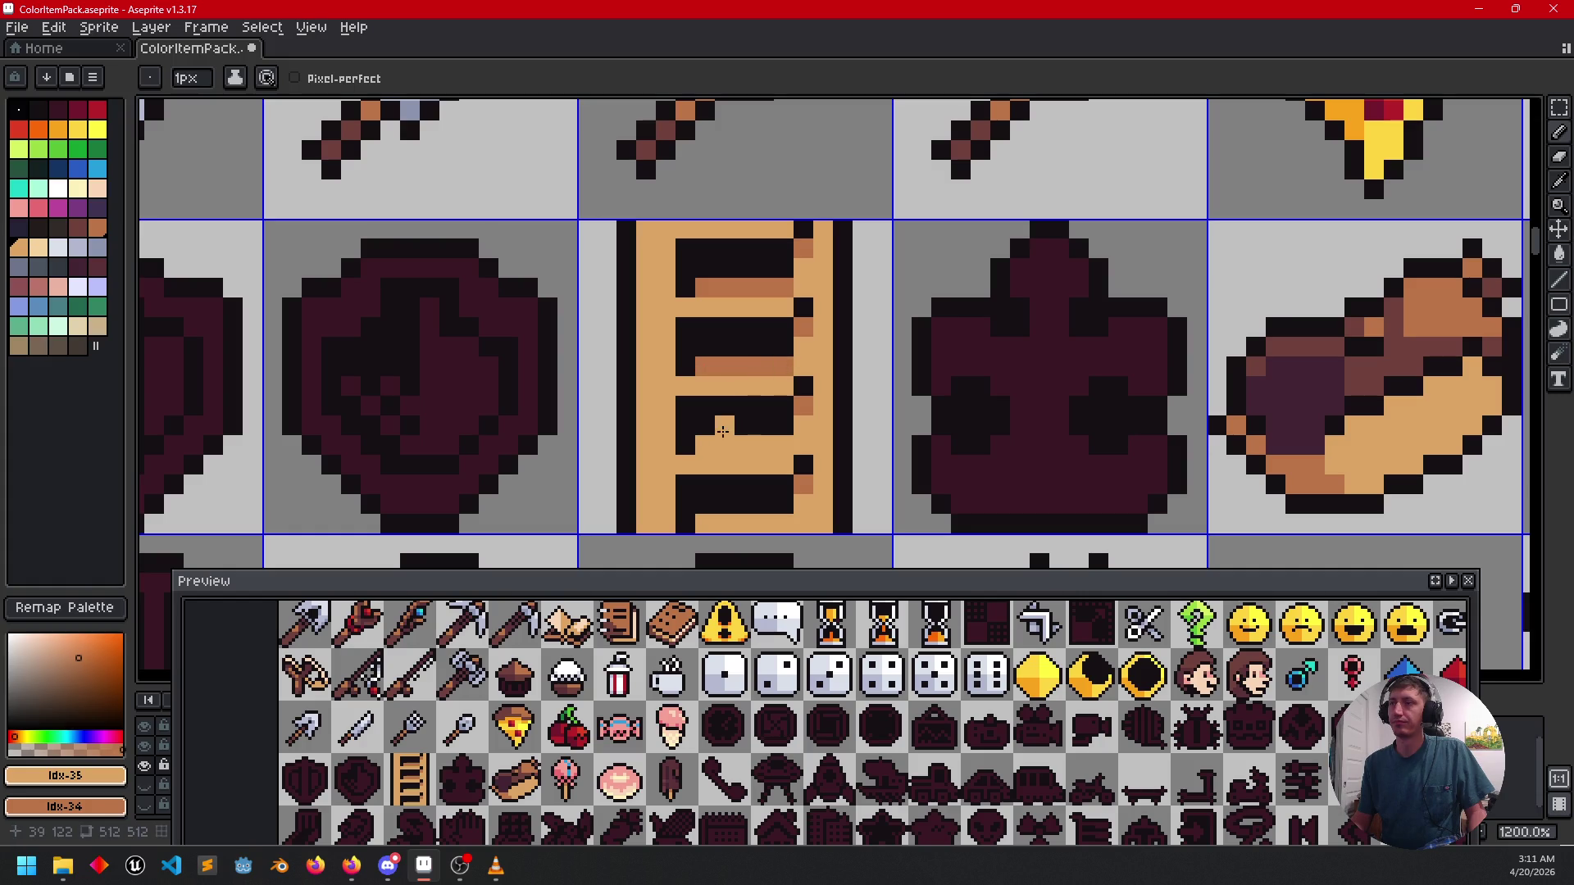
drag(704, 441, 755, 441)
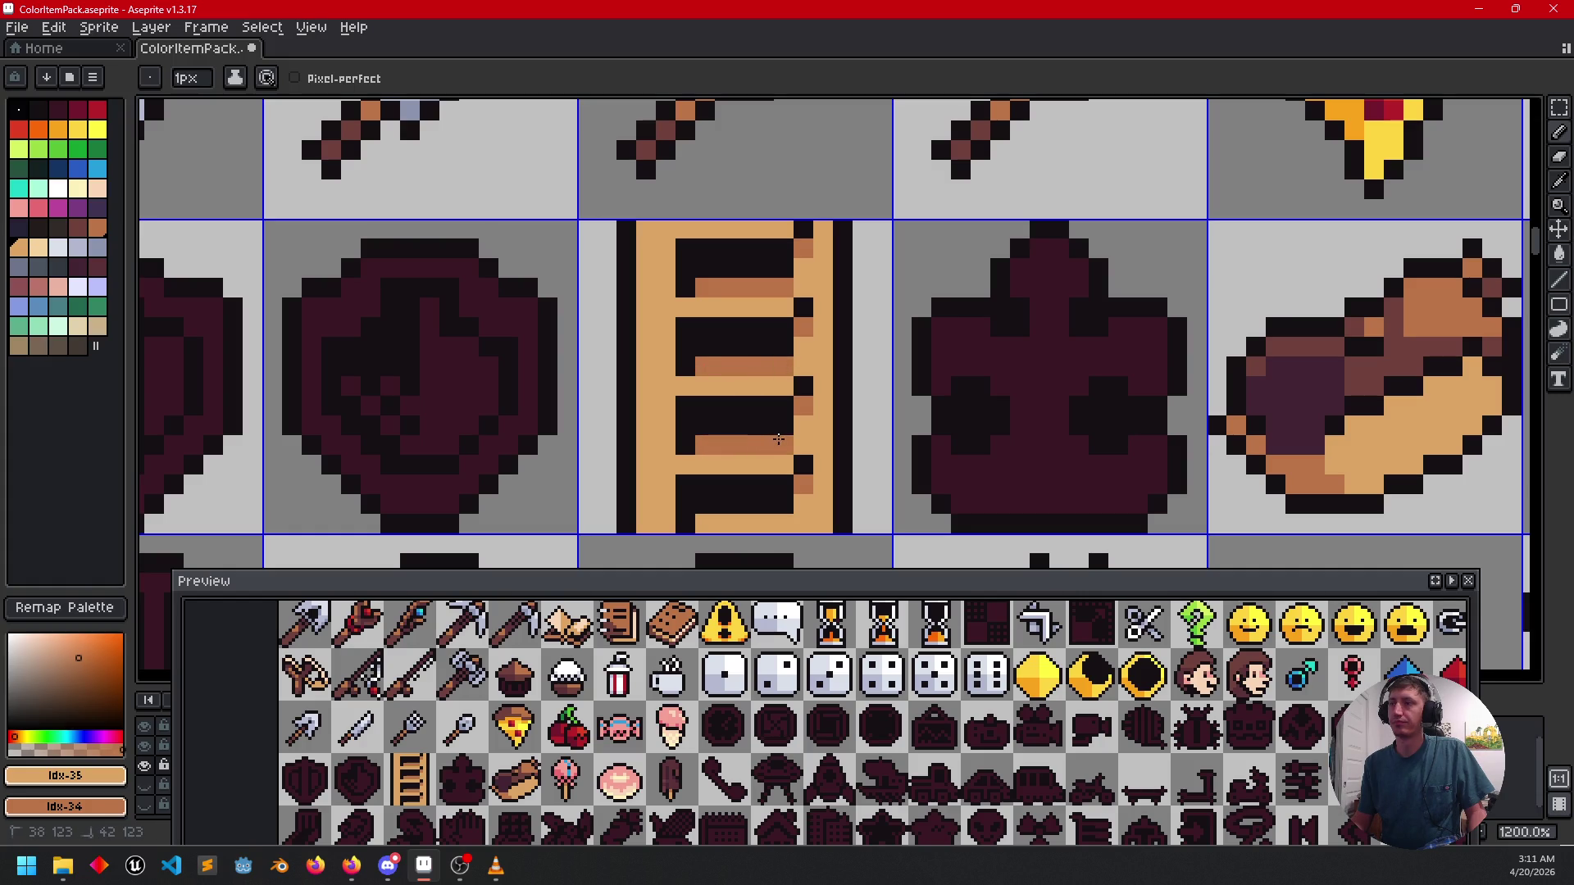
drag(702, 522, 780, 520)
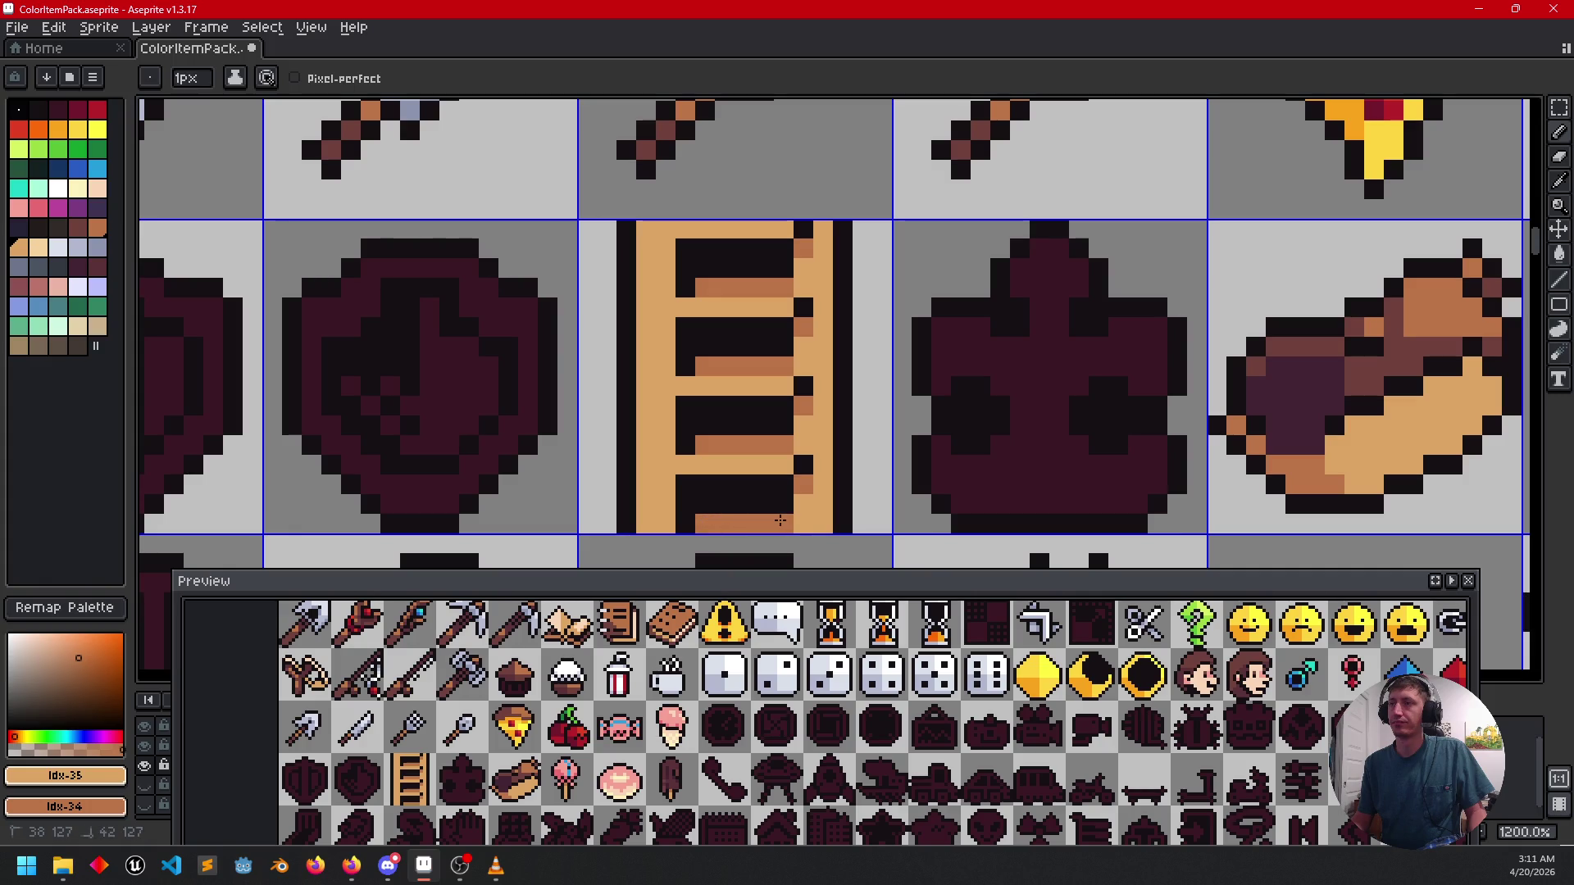
click(666, 445)
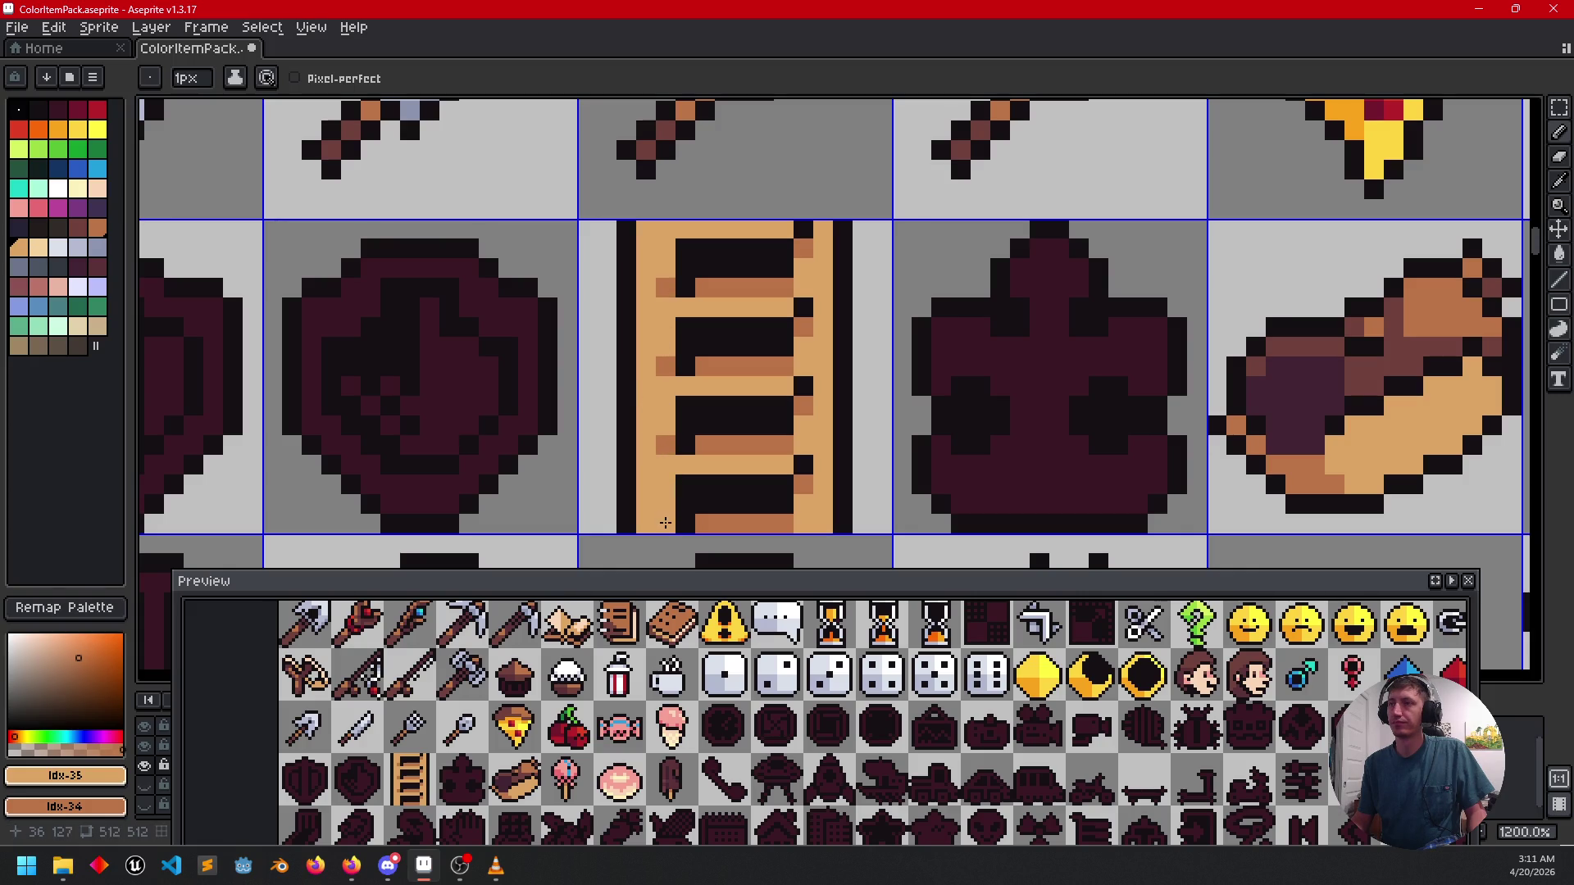
Bring the blob icon beside the ladder into view and select the light blue palette swatch.
scroll(851, 475, down, 4)
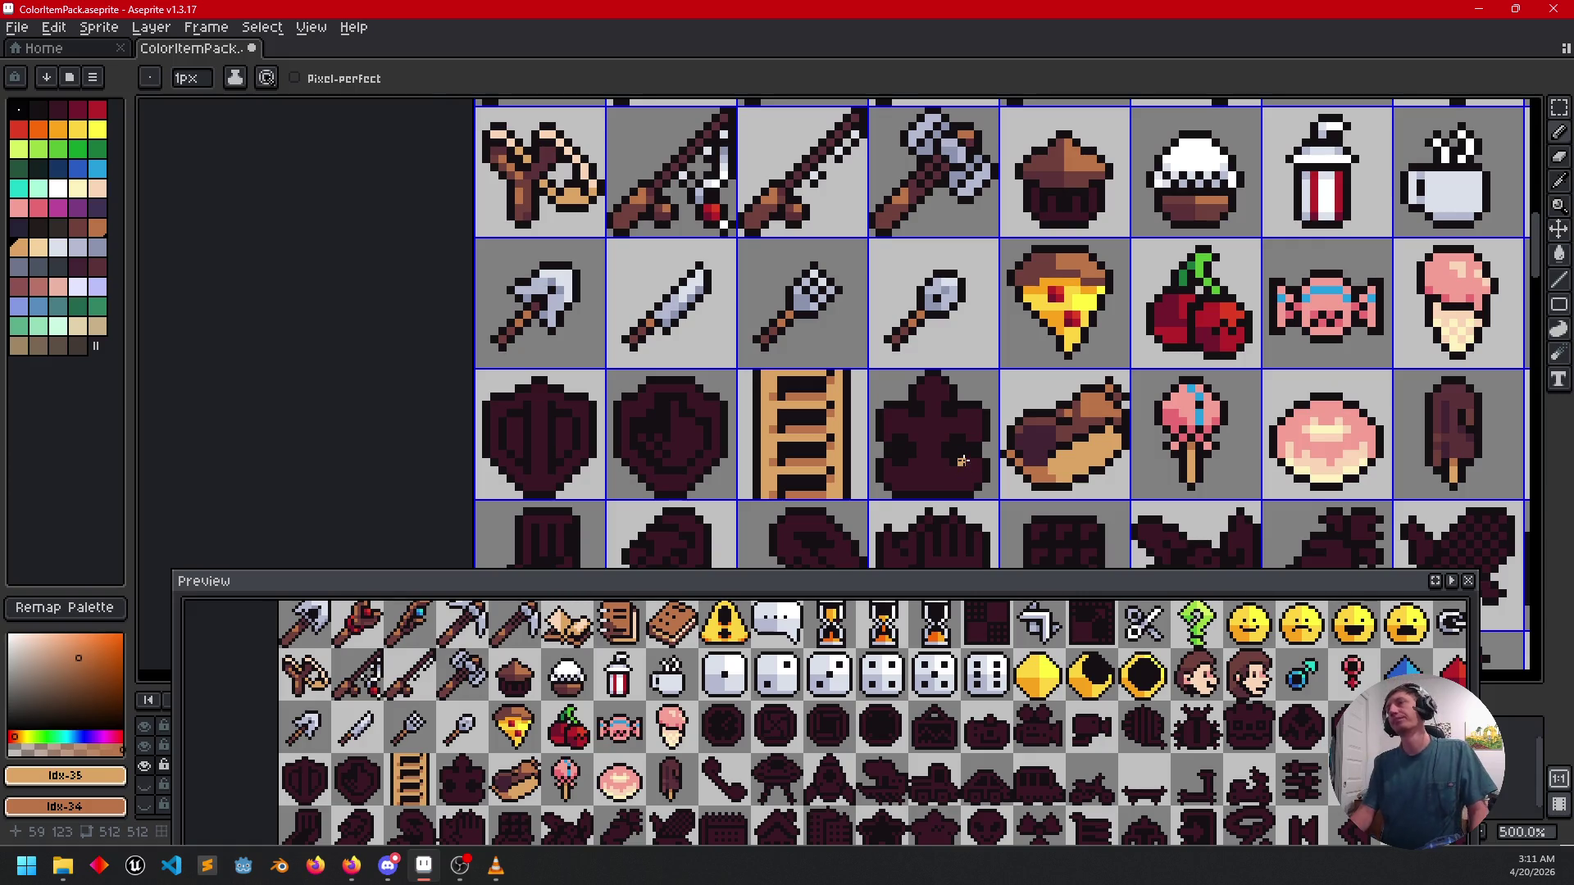
mouse_move(962, 461)
mouse_down()
mouse_move(880, 442)
mouse_move(828, 330)
mouse_up()
scroll(828, 330, up, 2)
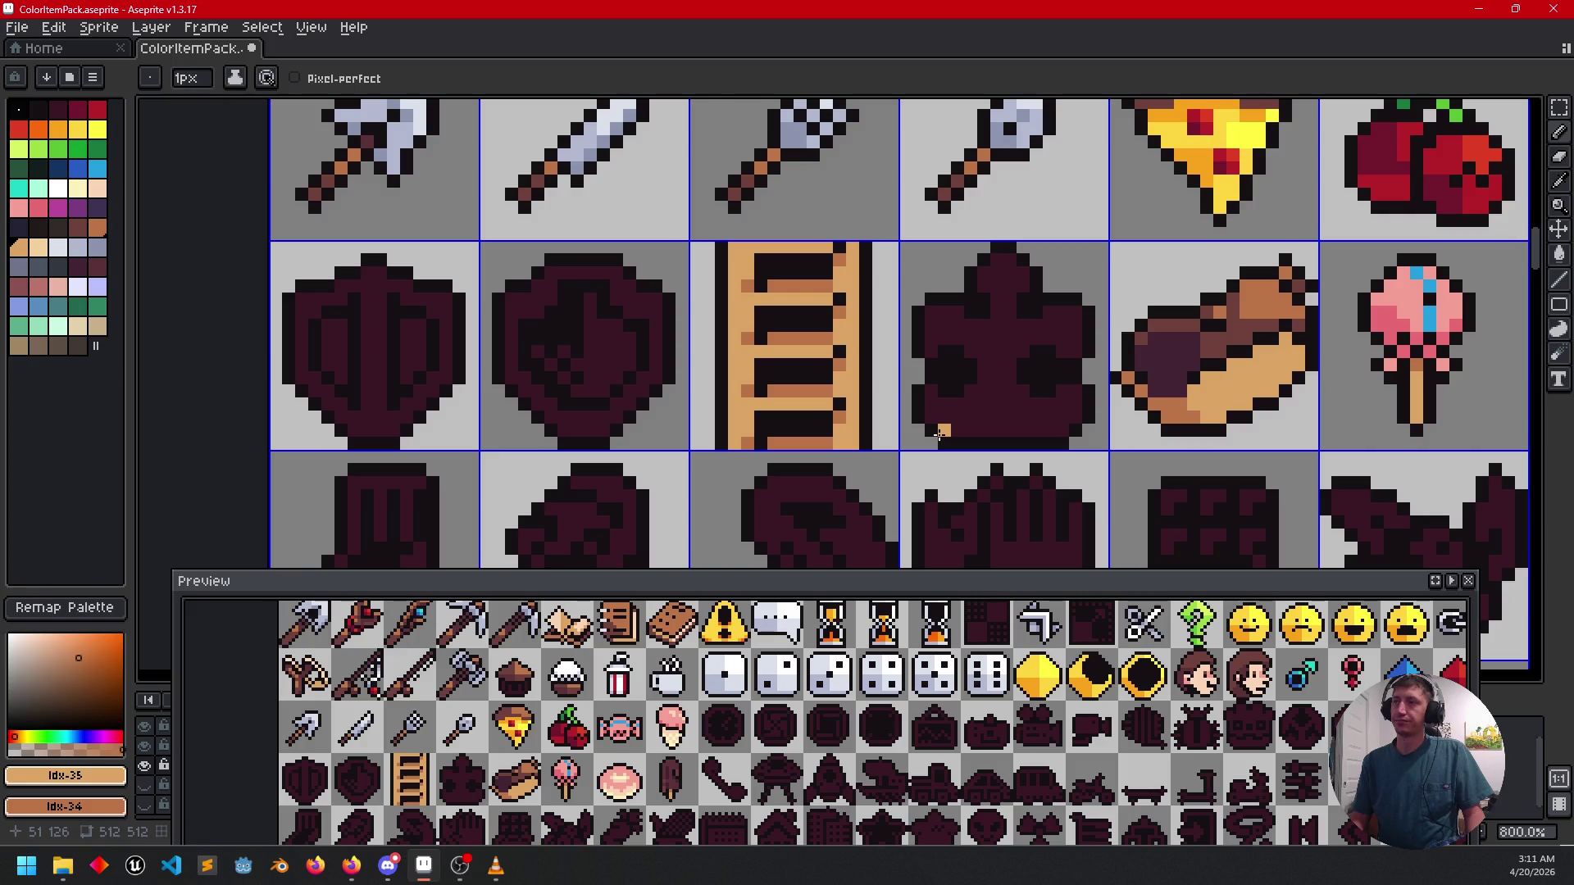
drag(705, 424, 710, 367)
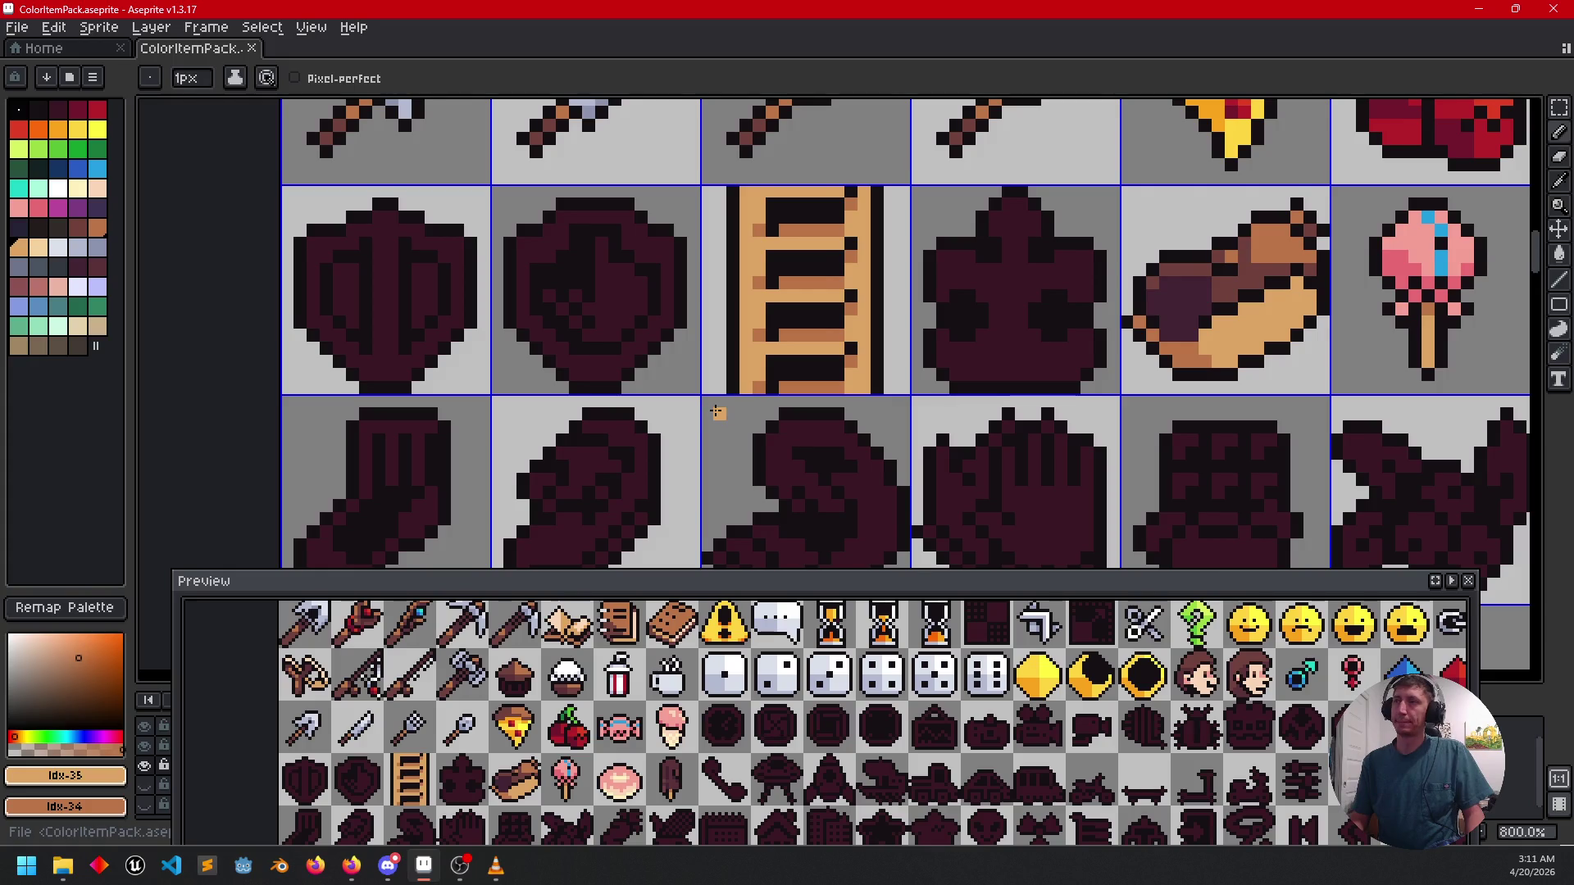
mouse_move(719, 410)
mouse_down()
mouse_move(708, 384)
mouse_move(654, 447)
mouse_up()
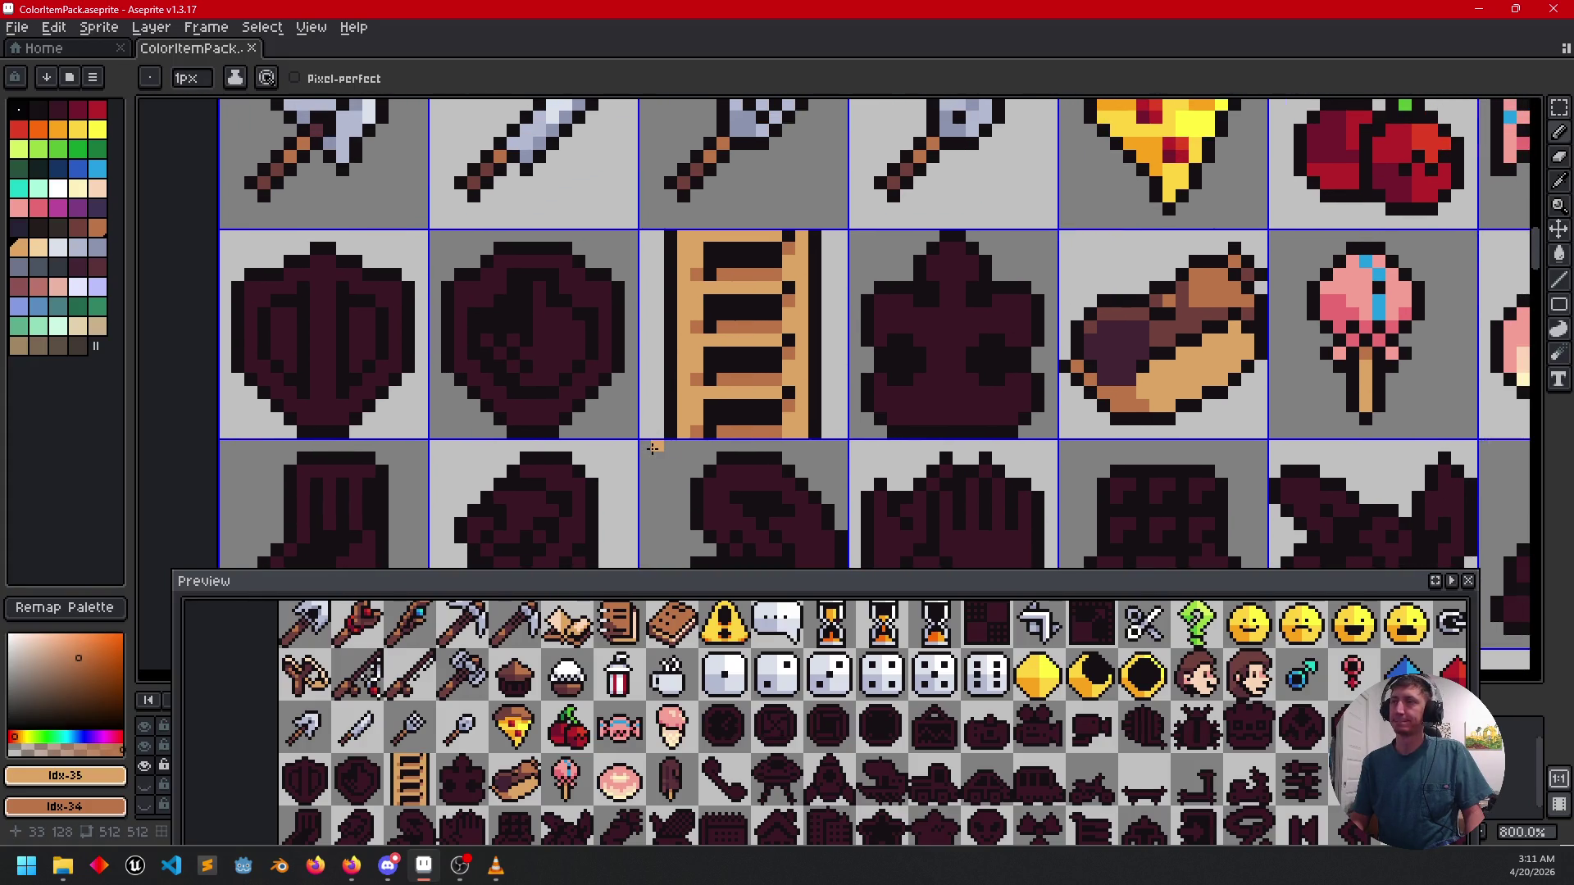
scroll(654, 447, right, 3)
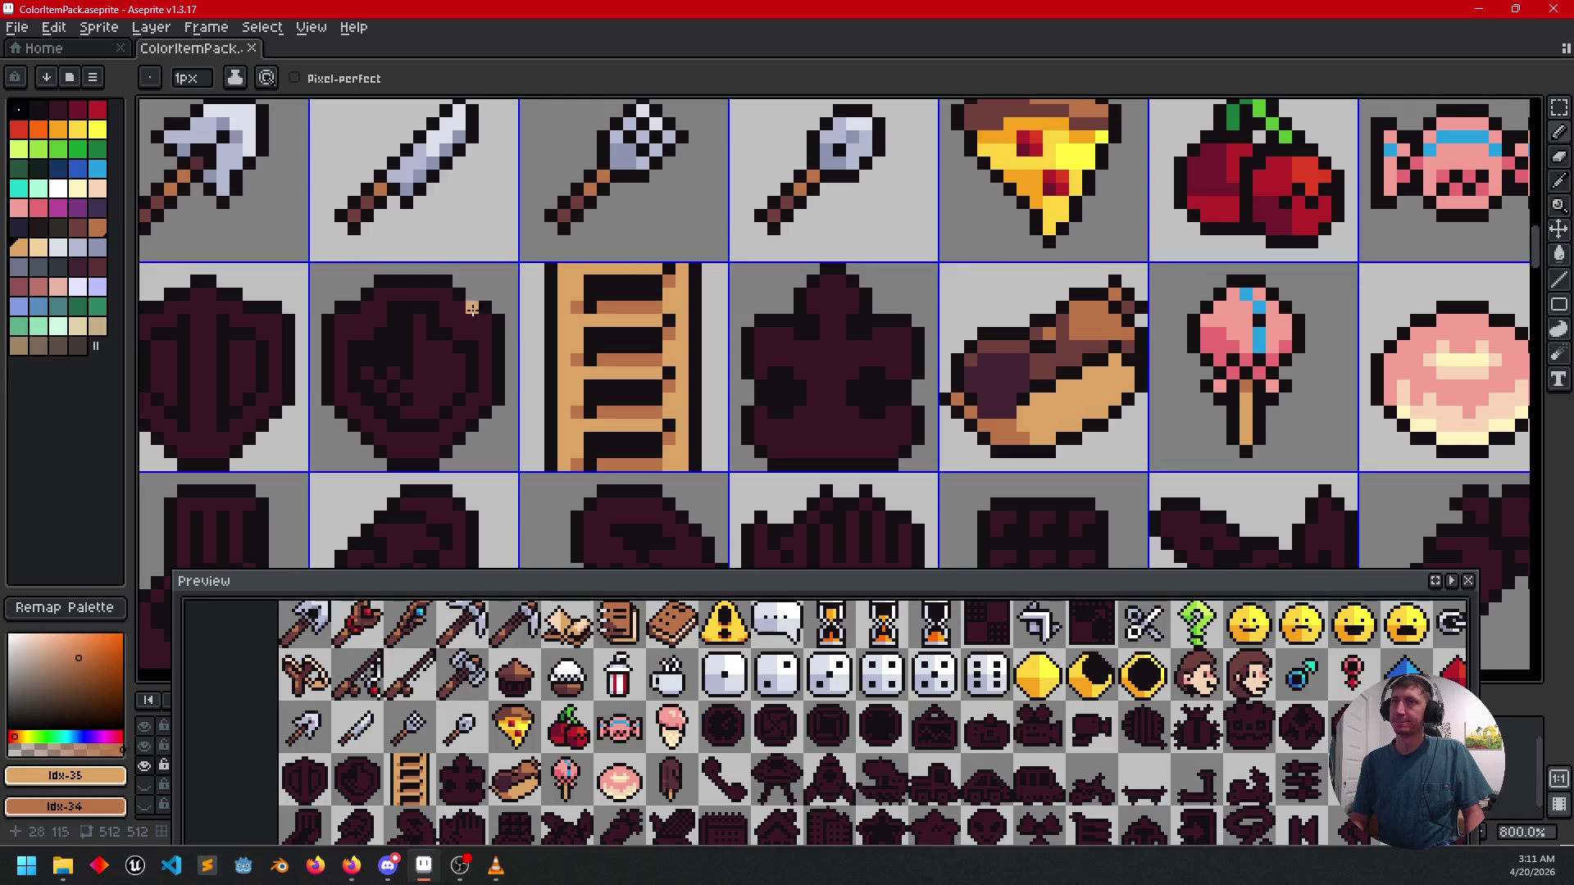
click(98, 169)
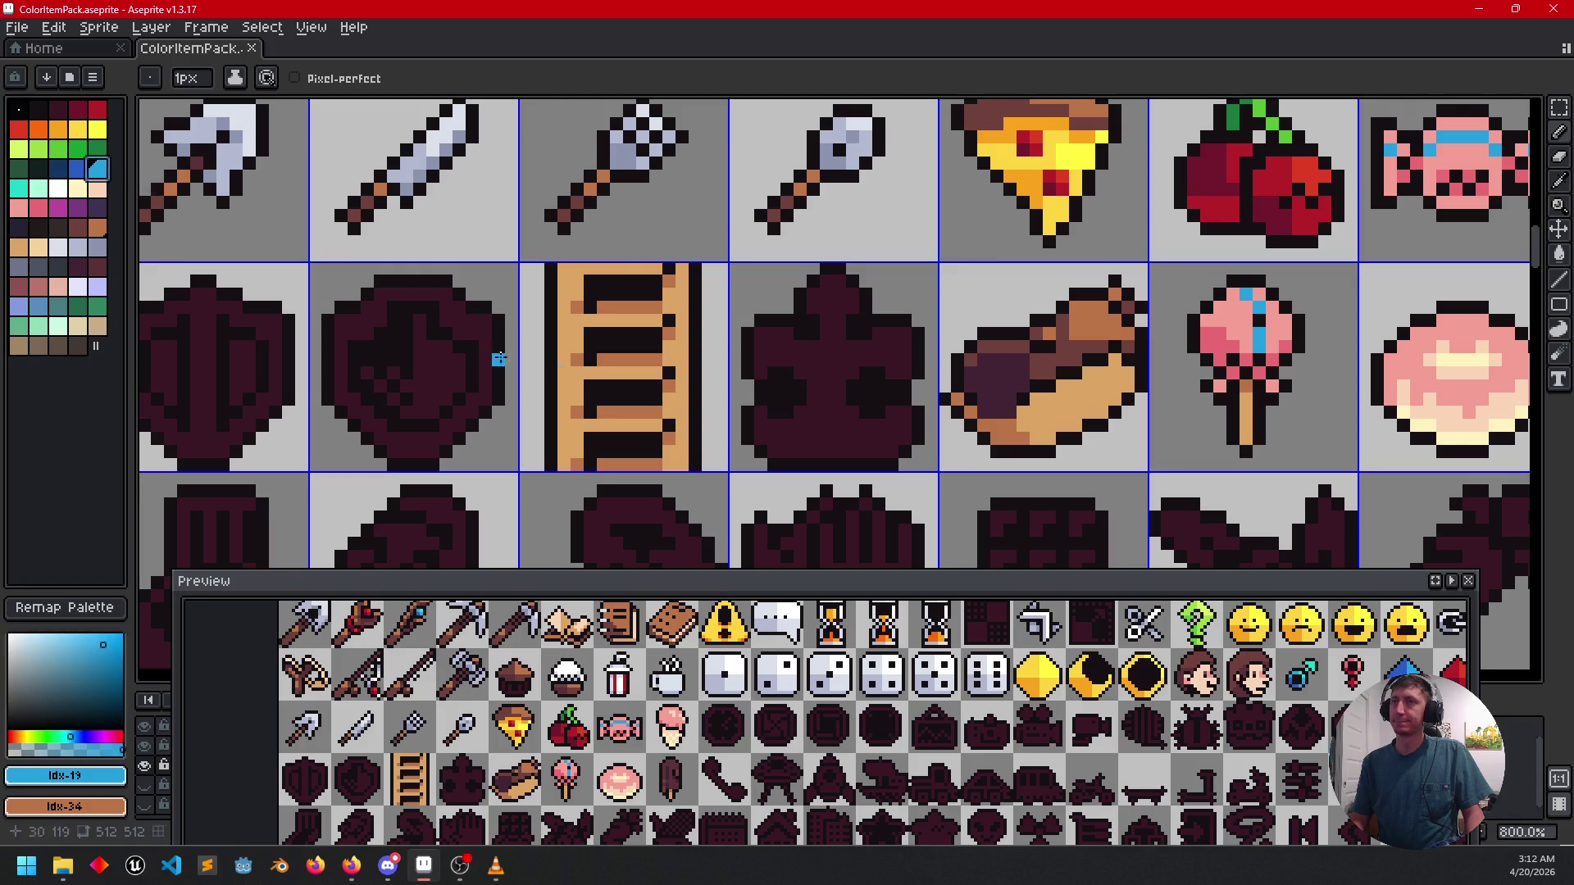
Flood-fill the blob icon light blue and draw a darker blue vertical line down its centre.
key(g)
click(808, 424)
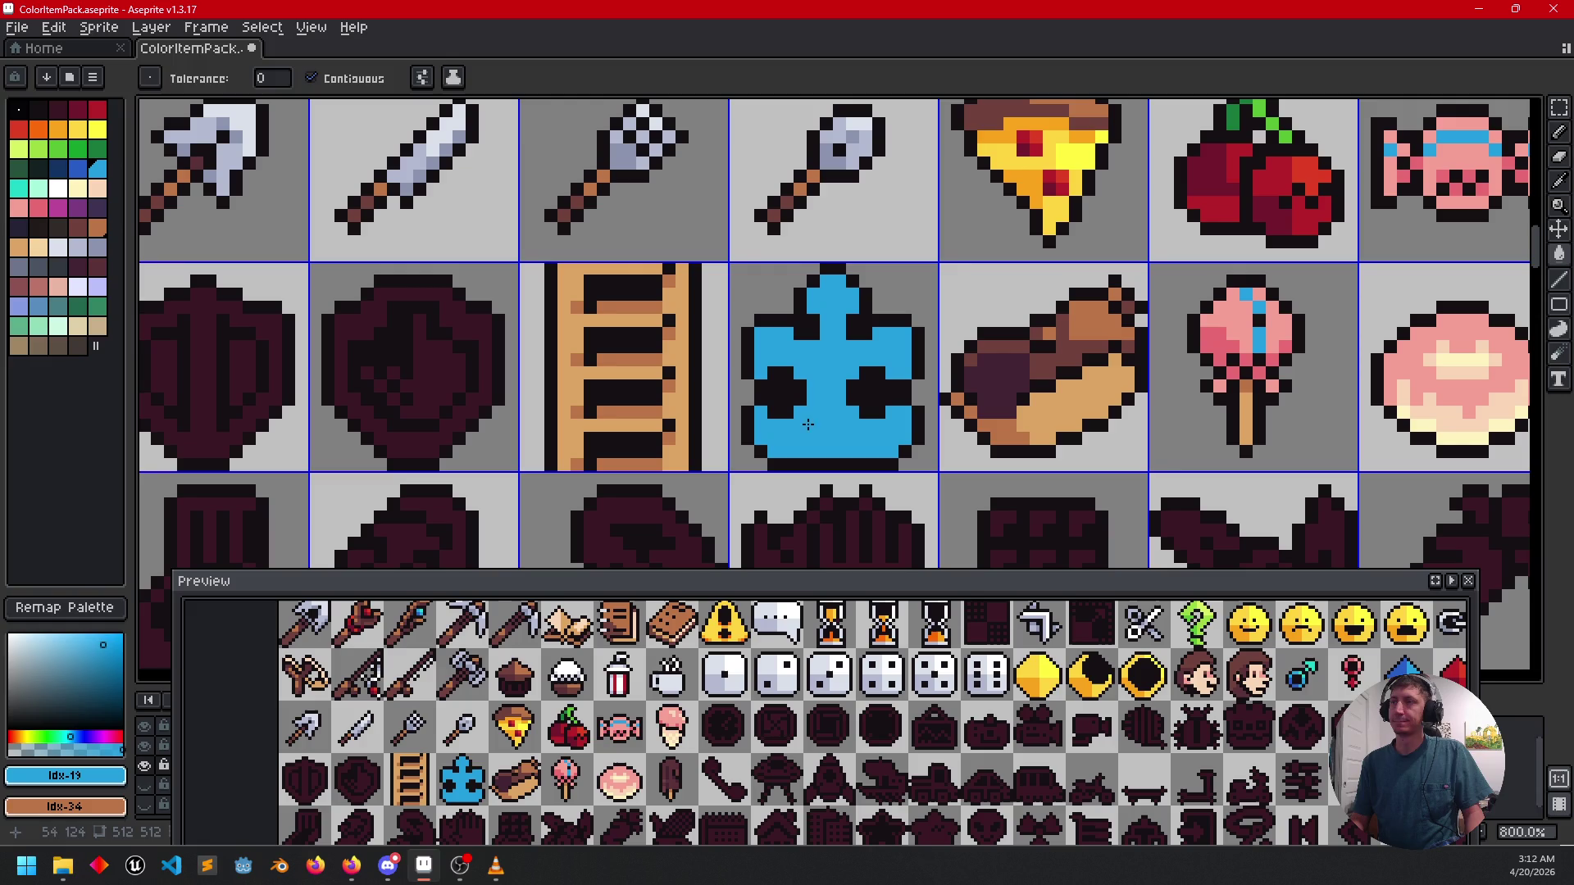
click(77, 169)
scroll(713, 370, up, 1)
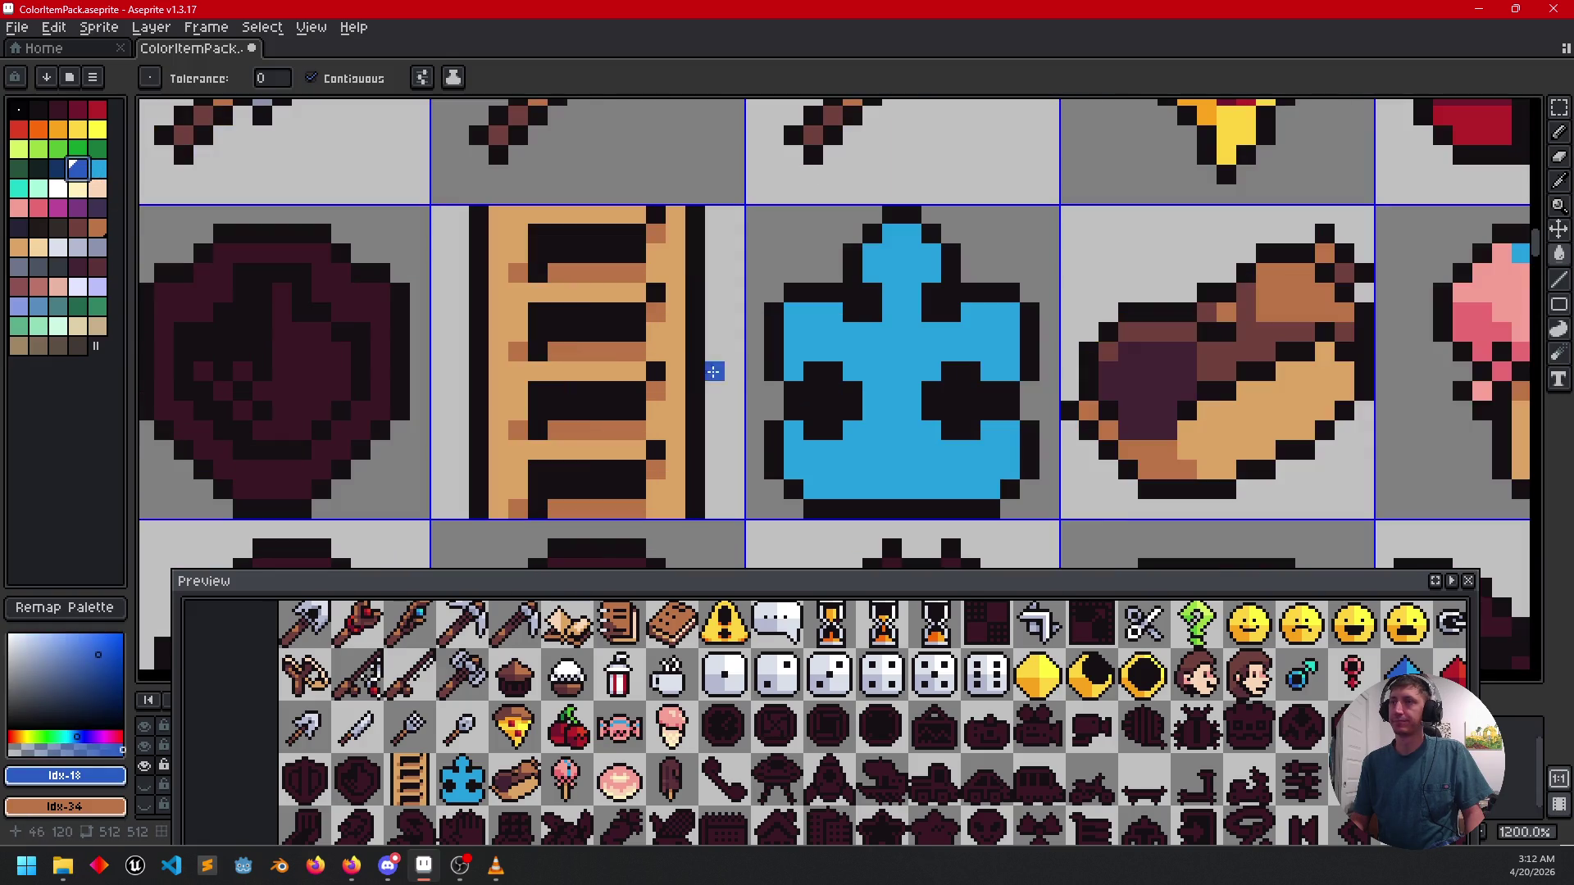
key(b)
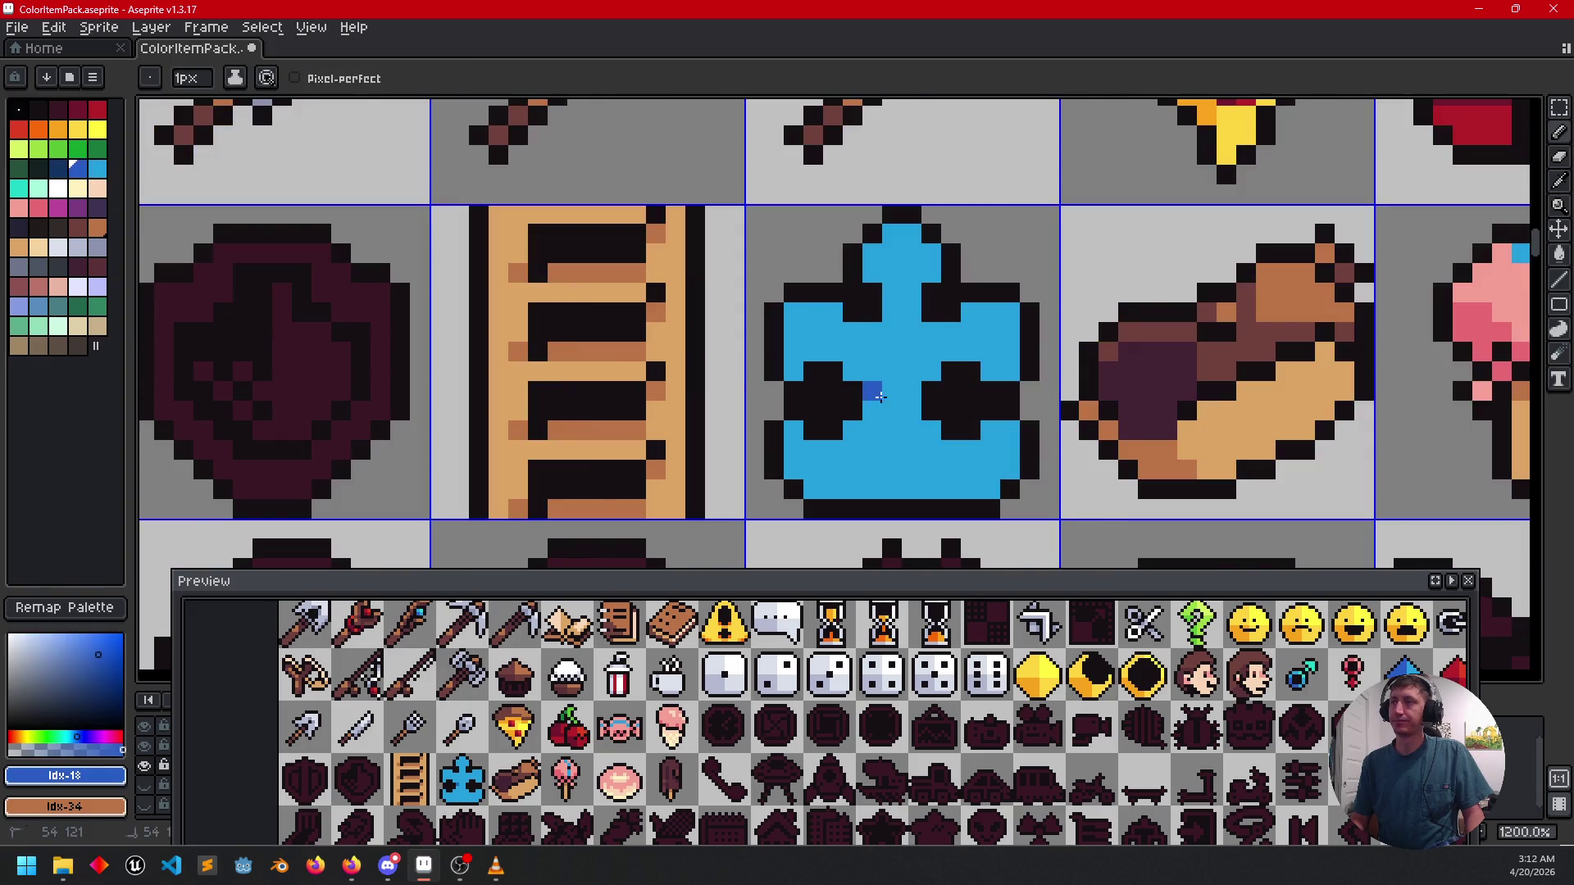
drag(887, 411, 887, 474)
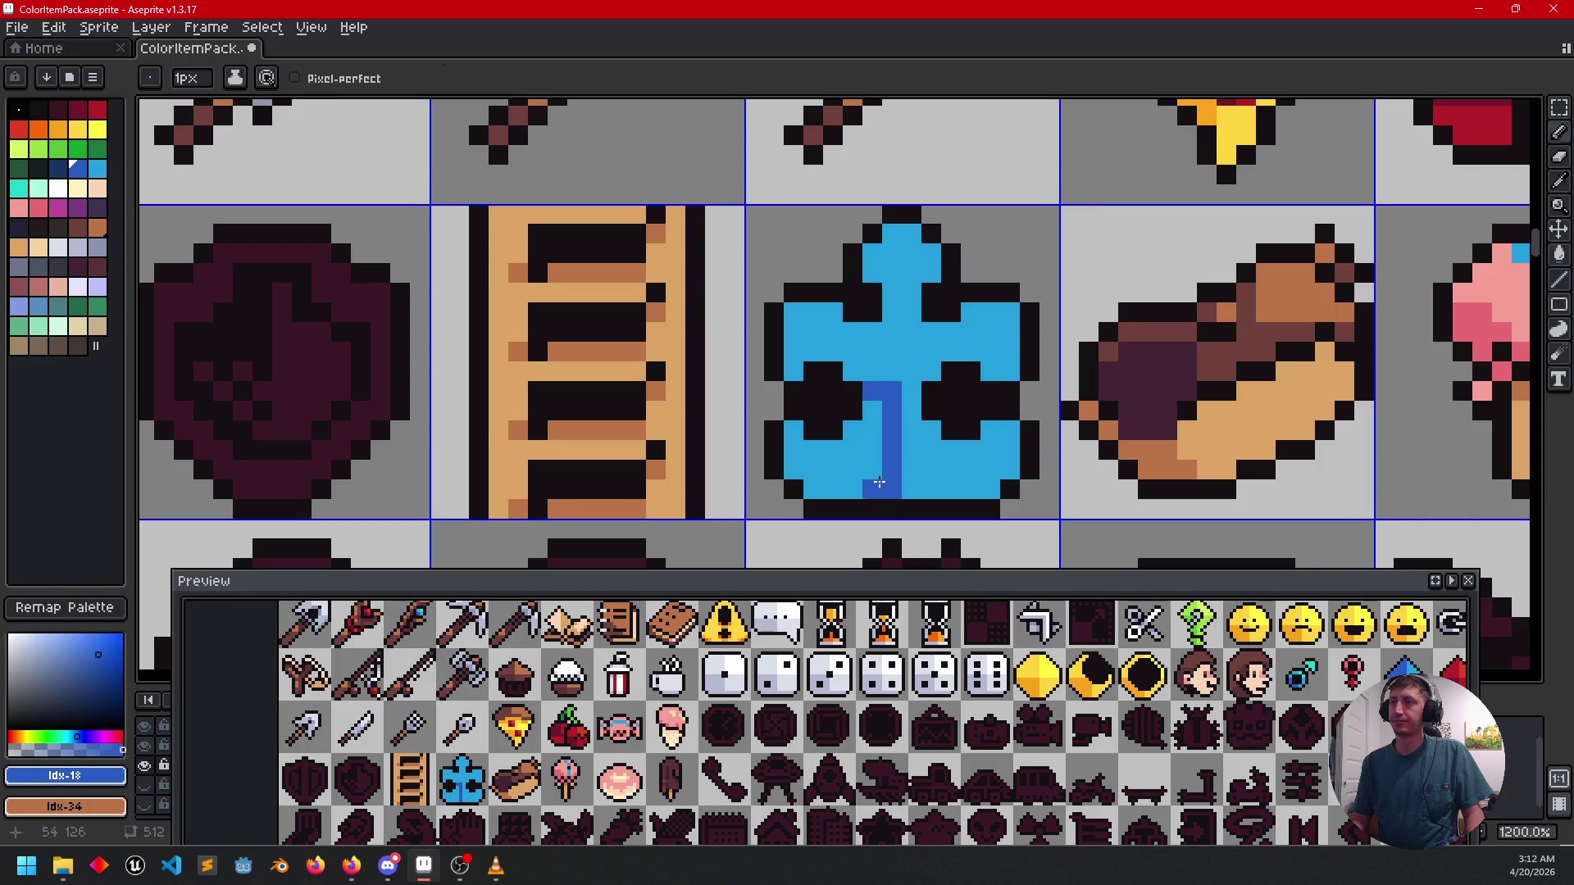